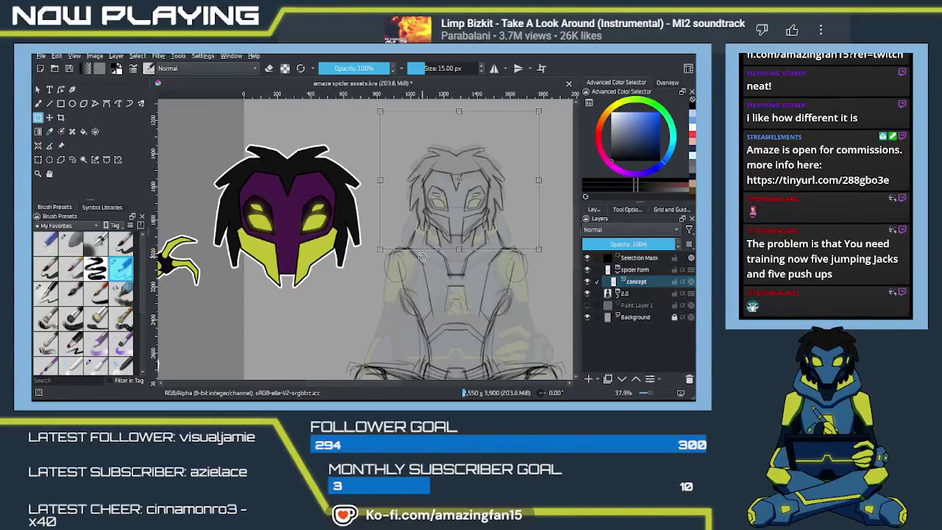
Apply the head transform, clear the selection, and turn on Multibrush vertical-axis symmetry
{"action": "key", "text": "Return"}
{"action": "key", "text": "b"}
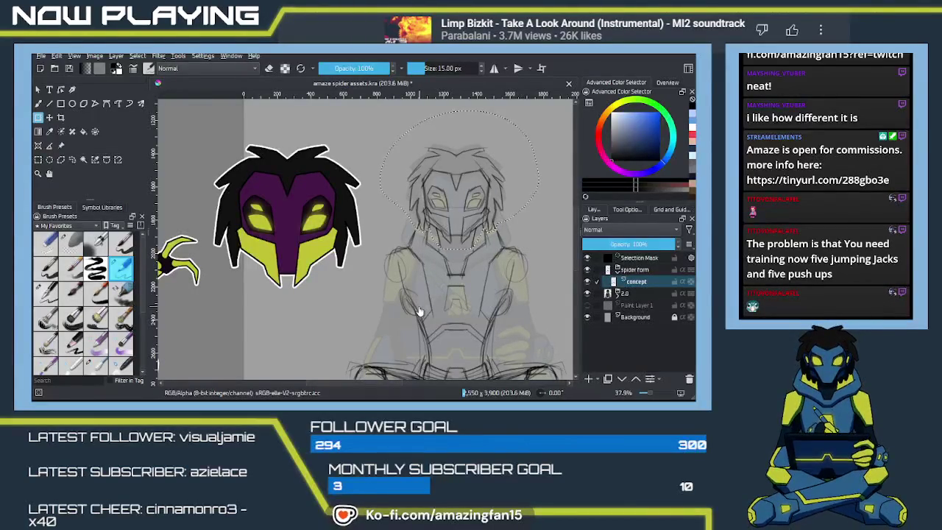
{"action": "key", "text": "ctrl+shift+a"}
{"action": "key", "text": "q"}
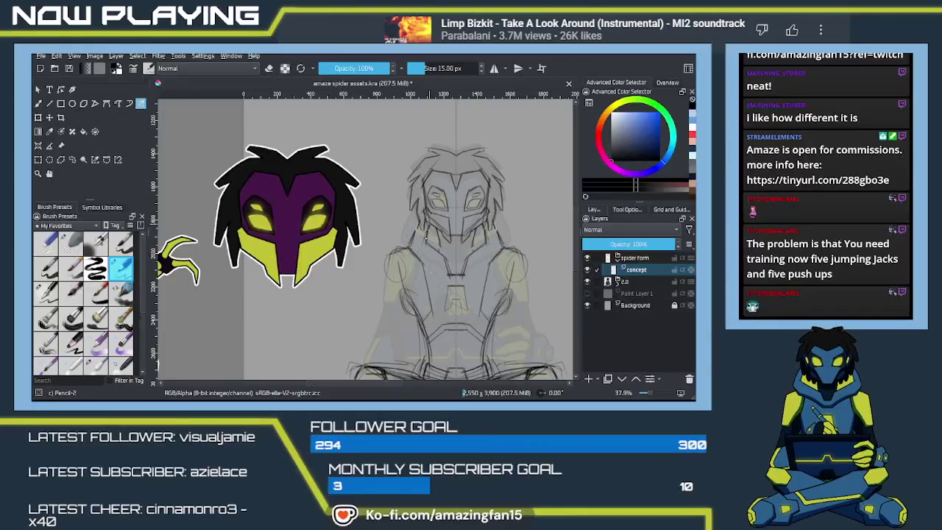
Pan around the canvas to view the cross-legged sketch, the spider character and the crossed legs
{"action": "mouse_move", "coordinate": [438, 268]}
{"action": "left_mouse_down"}
{"action": "mouse_move", "coordinate": [418, 250]}
{"action": "mouse_move", "coordinate": [435, 249]}
{"action": "mouse_move", "coordinate": [475, 218]}
{"action": "left_mouse_up"}
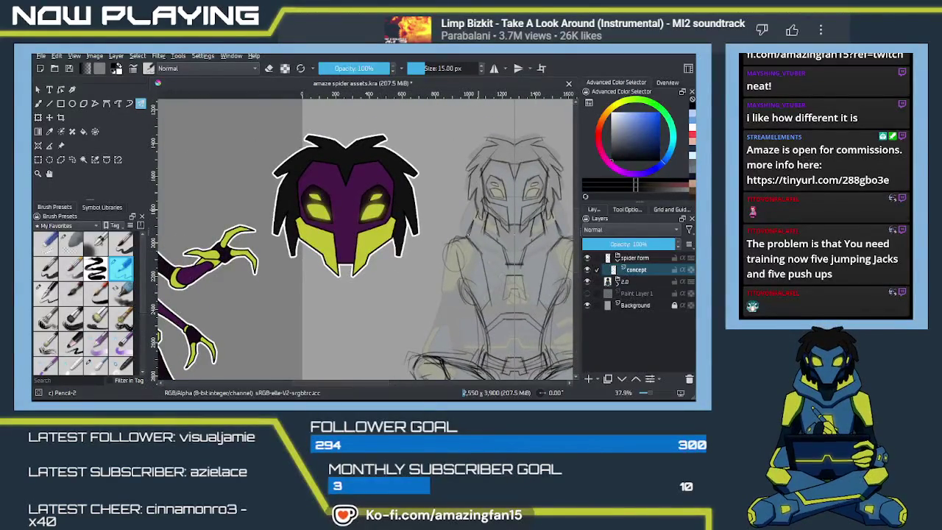
{"action": "left_click_drag", "start_coordinate": [517, 246], "coordinate": [462, 226]}
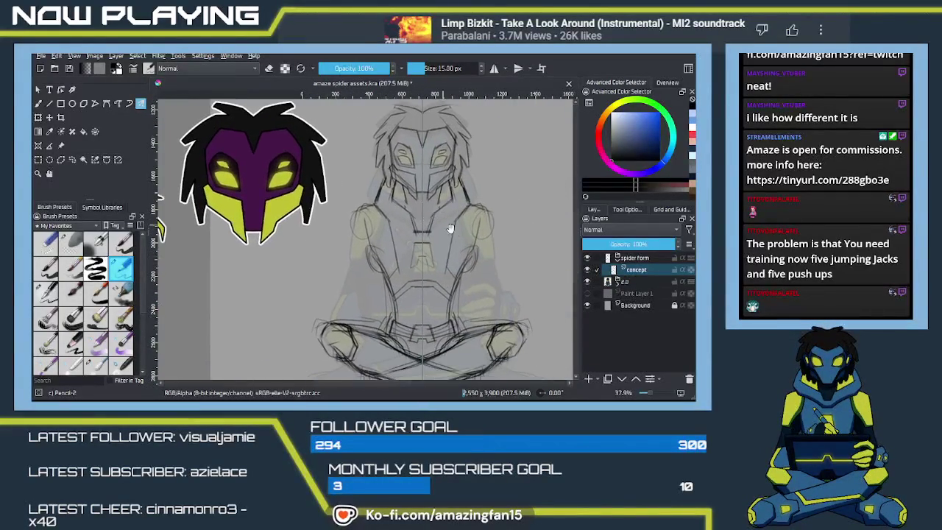
{"action": "left_click_drag", "start_coordinate": [460, 259], "coordinate": [462, 243]}
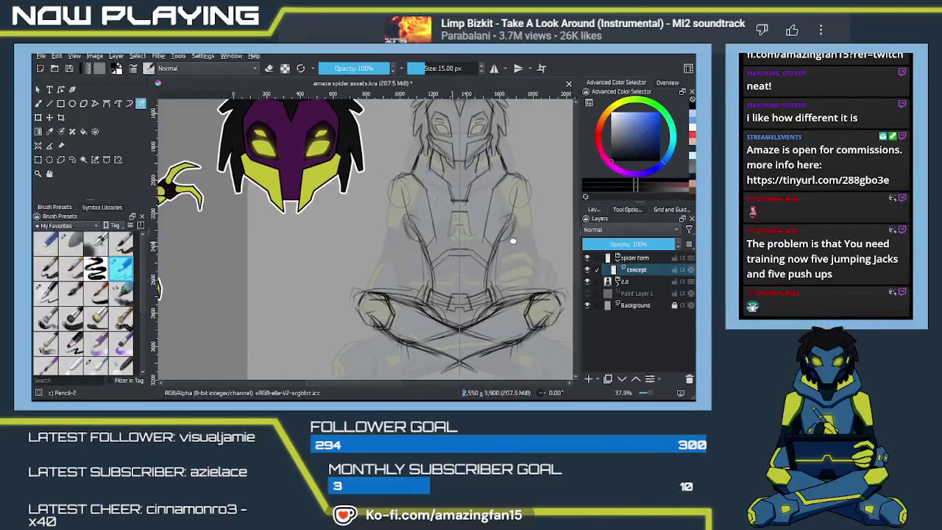
{"action": "scroll", "coordinate": [462, 243], "scroll_direction": "up", "scroll_amount": 1}
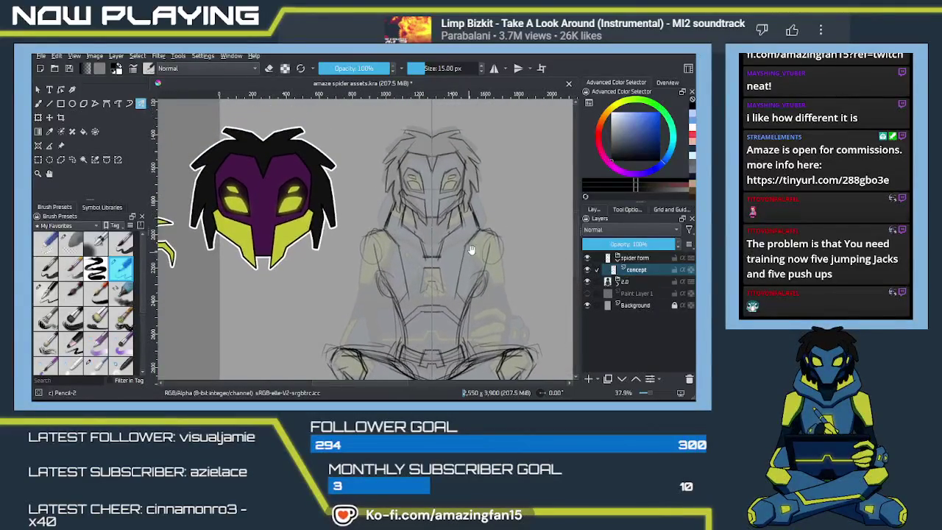
{"action": "mouse_move", "coordinate": [240, 211]}
{"action": "left_mouse_down"}
{"action": "mouse_move", "coordinate": [456, 239]}
{"action": "mouse_move", "coordinate": [279, 228]}
{"action": "left_mouse_up"}
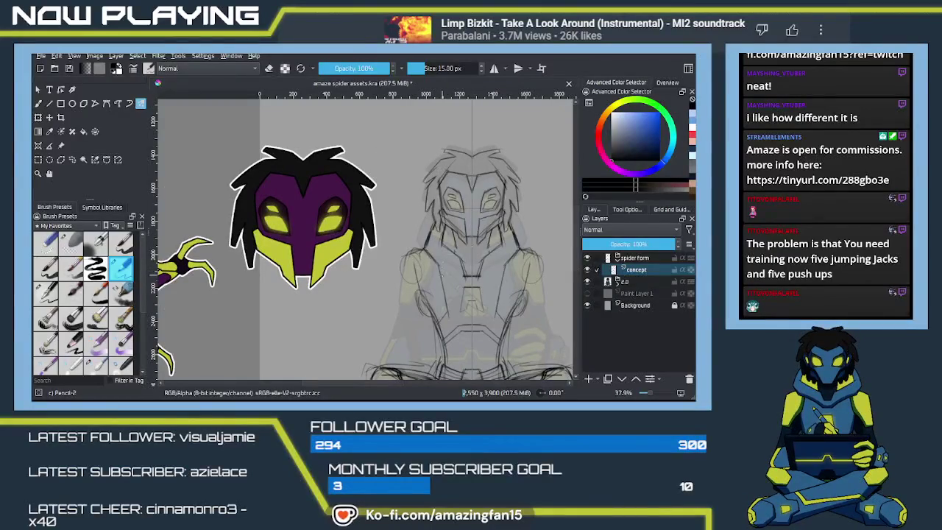
{"action": "mouse_move", "coordinate": [475, 322]}
{"action": "left_mouse_down"}
{"action": "mouse_move", "coordinate": [447, 249]}
{"action": "mouse_move", "coordinate": [430, 279]}
{"action": "left_mouse_up"}
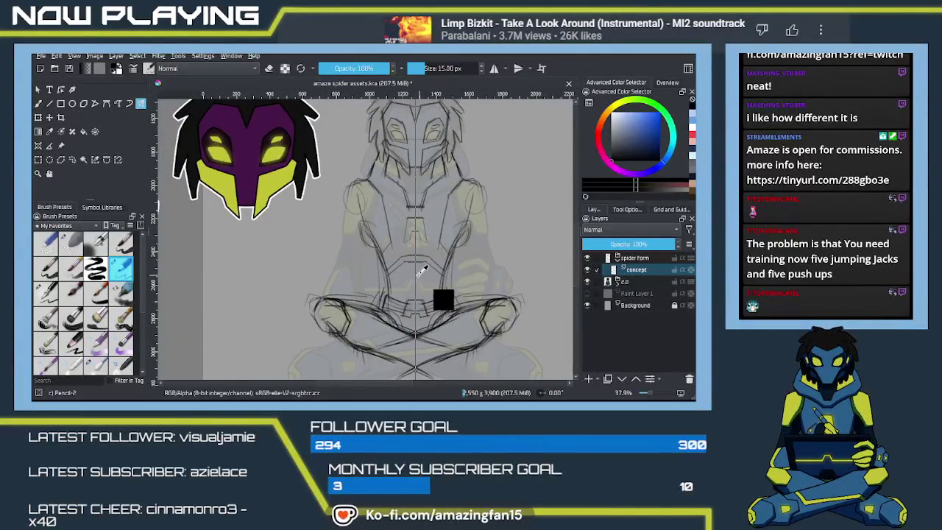
Reselect the oval around the sketch's head, start transforming it, and zoom out
{"action": "key", "text": "ctrl+shift+d"}
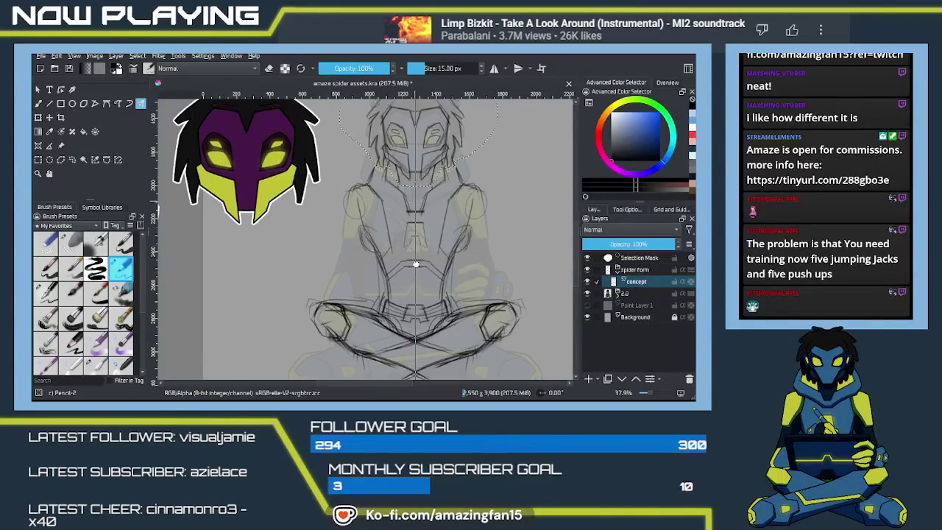
{"action": "scroll", "coordinate": [419, 235], "scroll_direction": "up", "scroll_amount": 3}
{"action": "key", "text": "ctrl+t"}
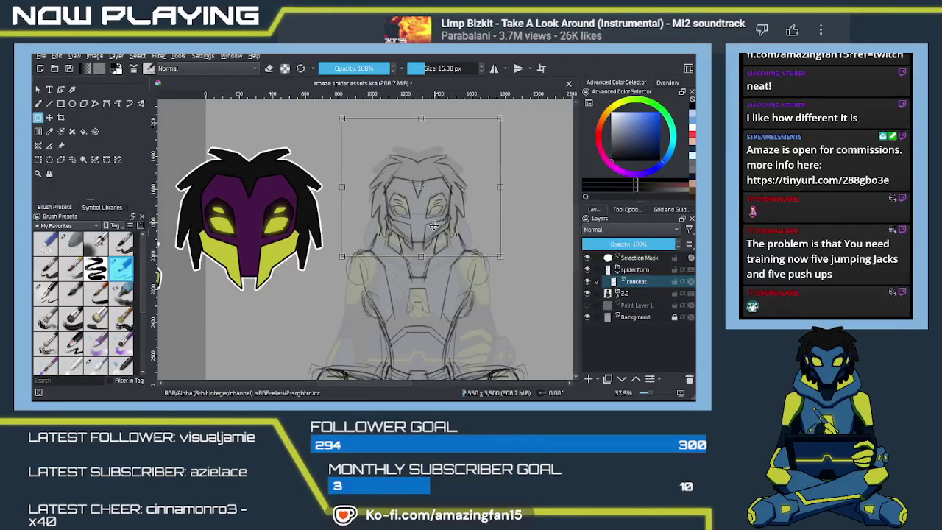
{"action": "key", "text": "minus"}
{"action": "key", "text": "minus"}
{"action": "key", "text": "minus"}
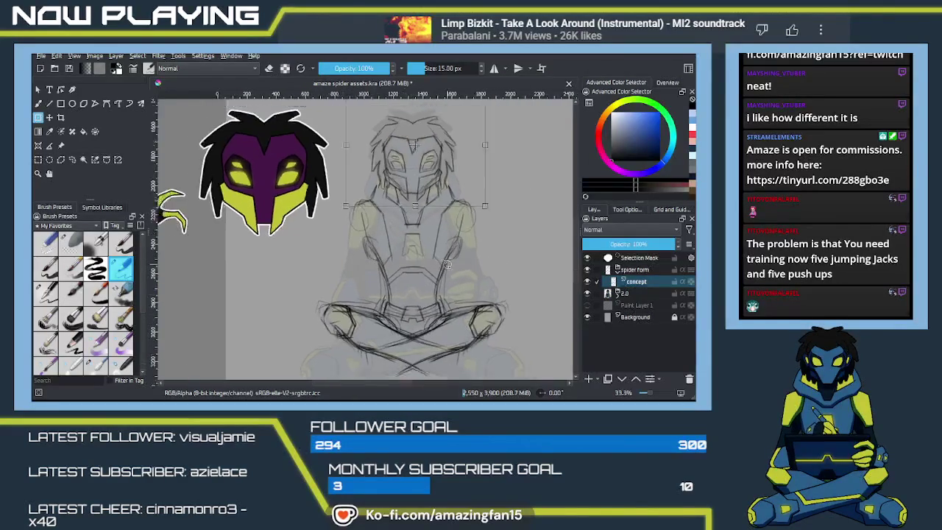
{"action": "key", "text": "minus"}
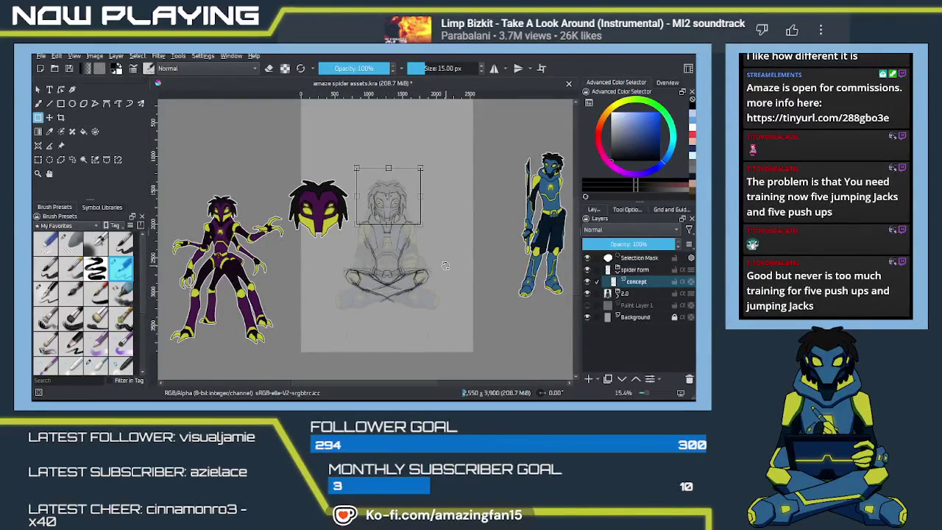
Commit the transform on the sketch's head and deselect the oval
{"action": "key", "text": "Return"}
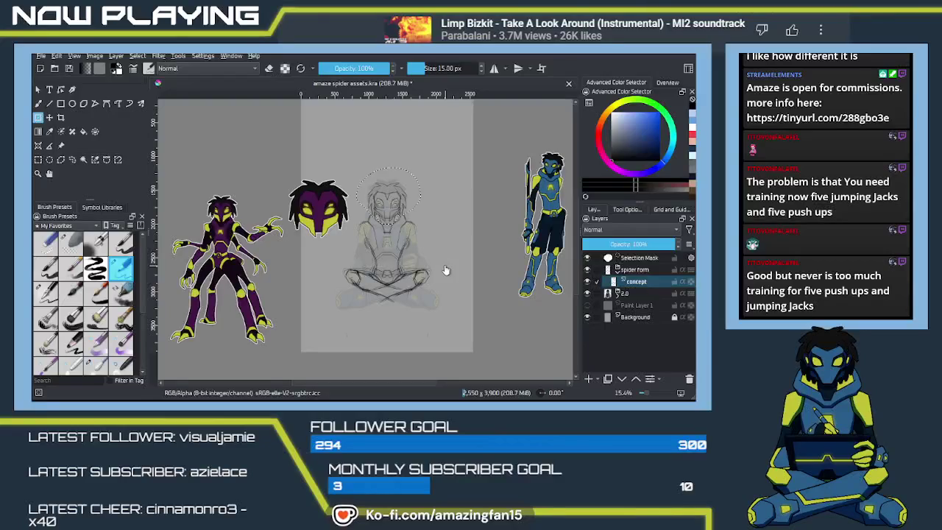
{"action": "key", "text": "ctrl+shift+a"}
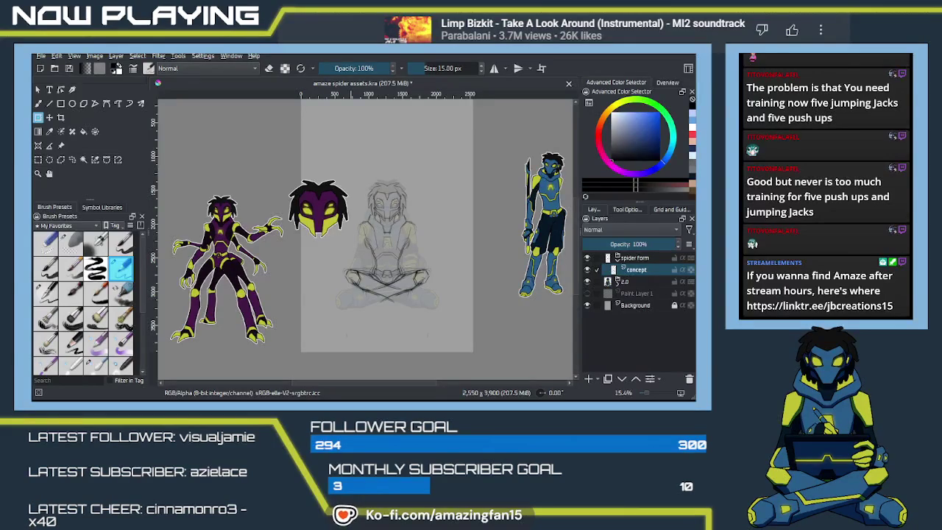
Switch to the Pencil-2 brush and zoom in on the crossed legs
{"action": "left_click", "coordinate": [271, 357]}
{"action": "key", "text": "b"}
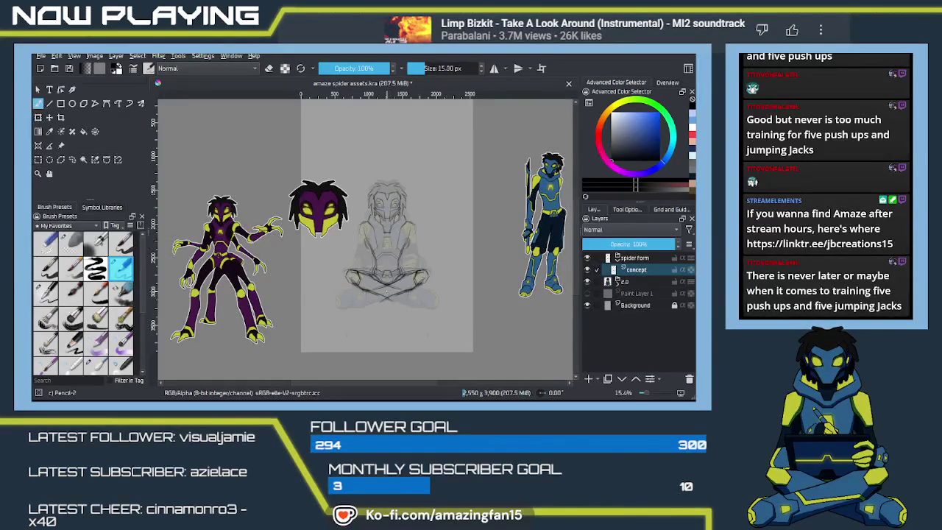
{"action": "key", "text": "plus"}
{"action": "key", "text": "plus"}
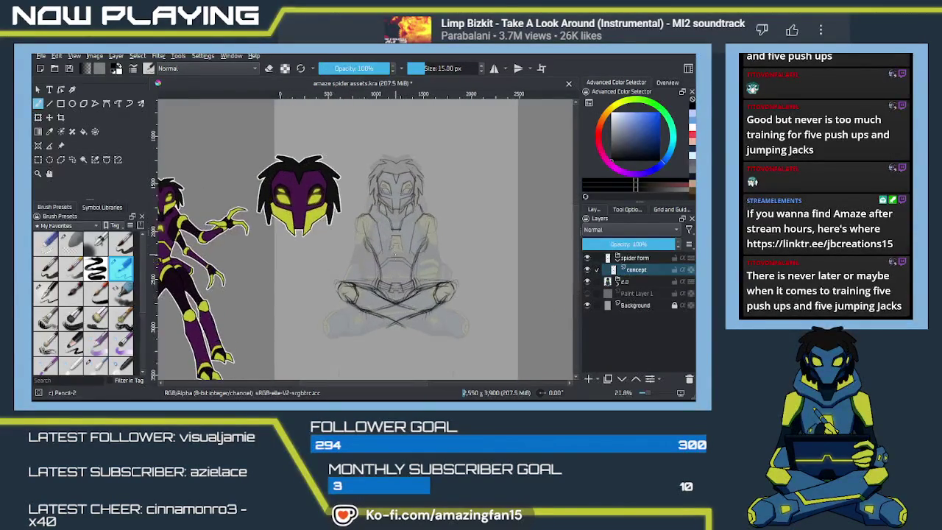
{"action": "key", "text": "plus"}
{"action": "left_click_drag", "start_coordinate": [474, 308], "coordinate": [437, 288]}
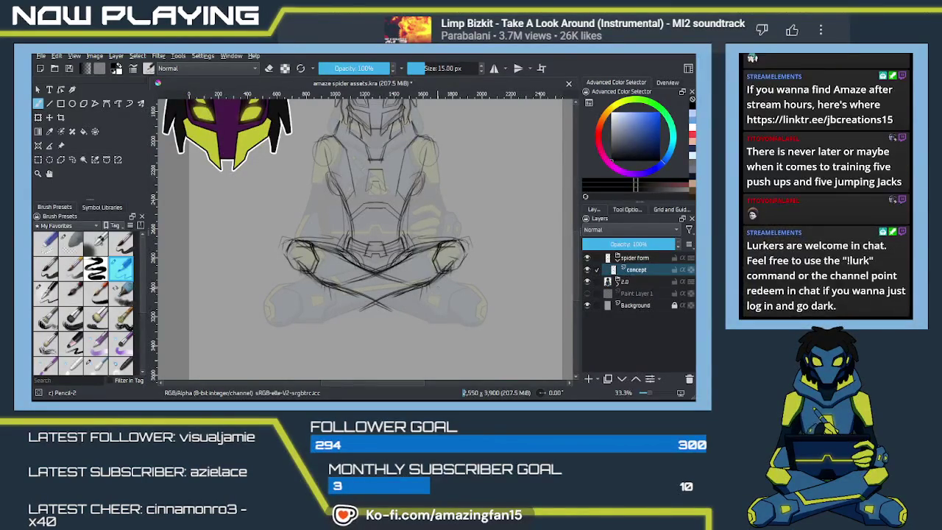
Switch to the Eraser Soft brush and reselect the area around the head
{"action": "key", "text": "e"}
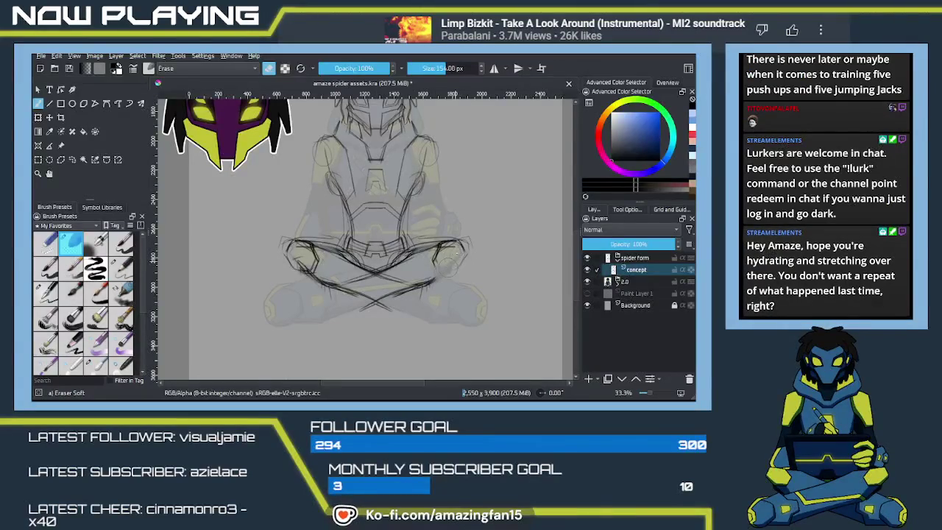
{"action": "key", "text": "ctrl+shift+d"}
{"action": "key", "text": "q"}
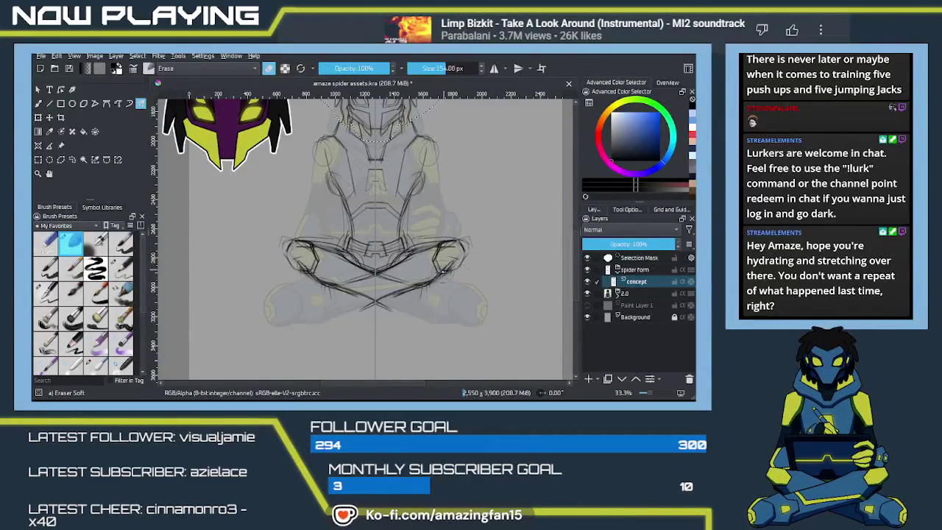
Deselect the head and erase stray lines around both knees with Eraser Soft
{"action": "left_click_drag", "start_coordinate": [455, 278], "coordinate": [444, 274]}
{"action": "key", "text": "ctrl+z"}
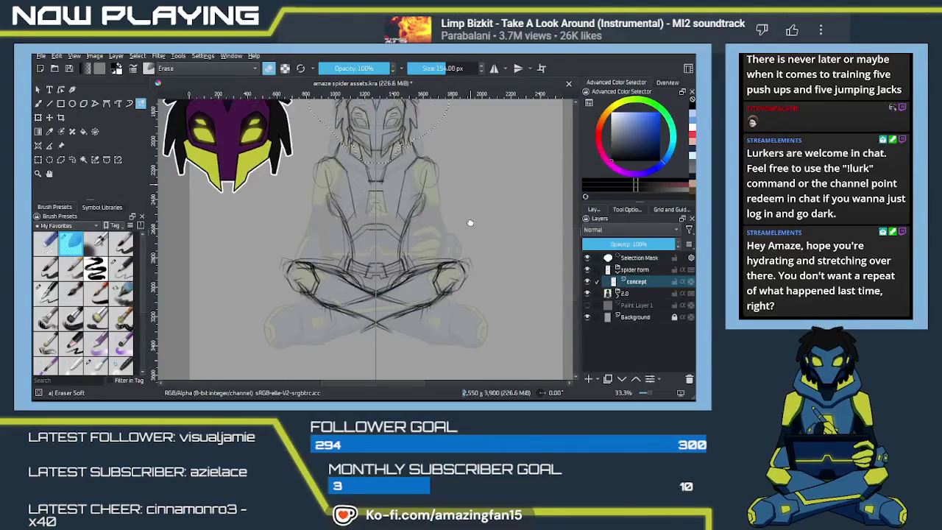
{"action": "key", "text": "ctrl+shift+a"}
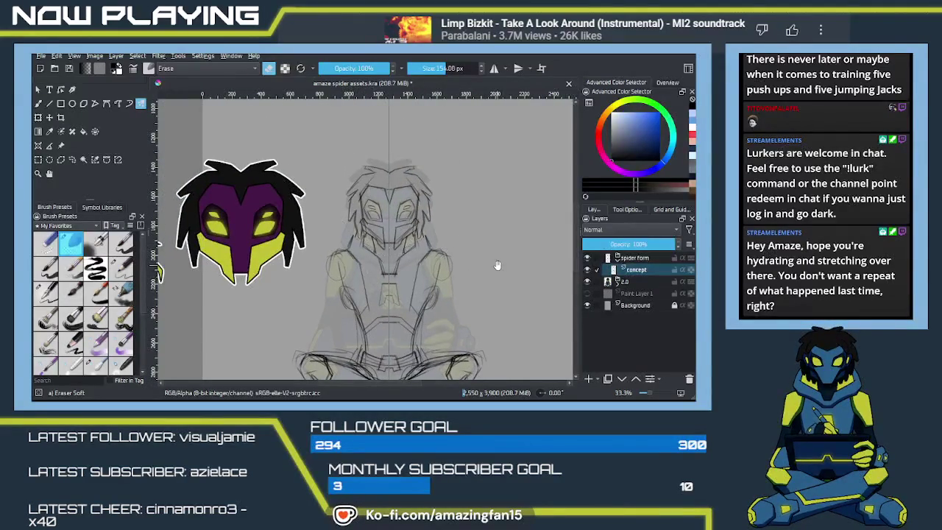
{"action": "scroll", "coordinate": [455, 245], "scroll_direction": "down", "scroll_amount": 2}
{"action": "scroll", "coordinate": [452, 265], "scroll_direction": "down", "scroll_amount": 2}
{"action": "left_click_drag", "start_coordinate": [448, 286], "coordinate": [460, 277]}
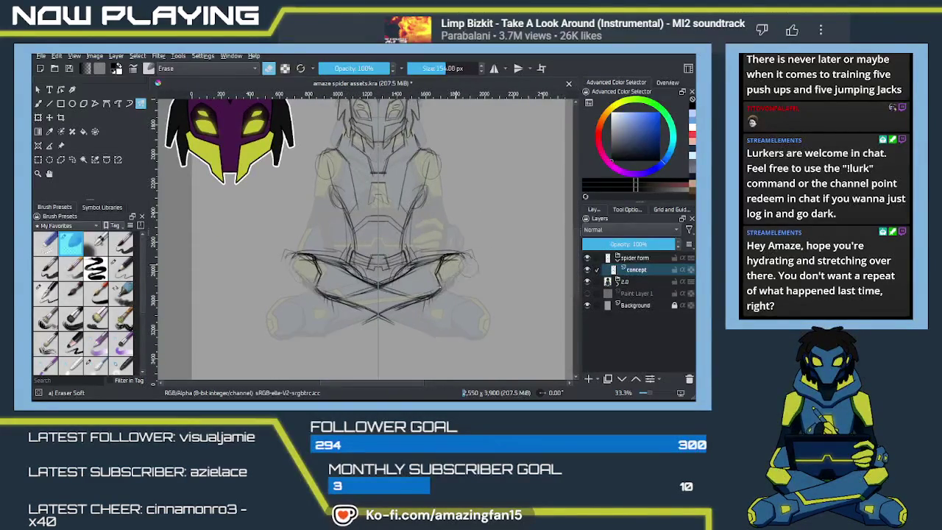
With Pencil-2, extend the sketch lines near the right arm
{"action": "key", "text": "e"}
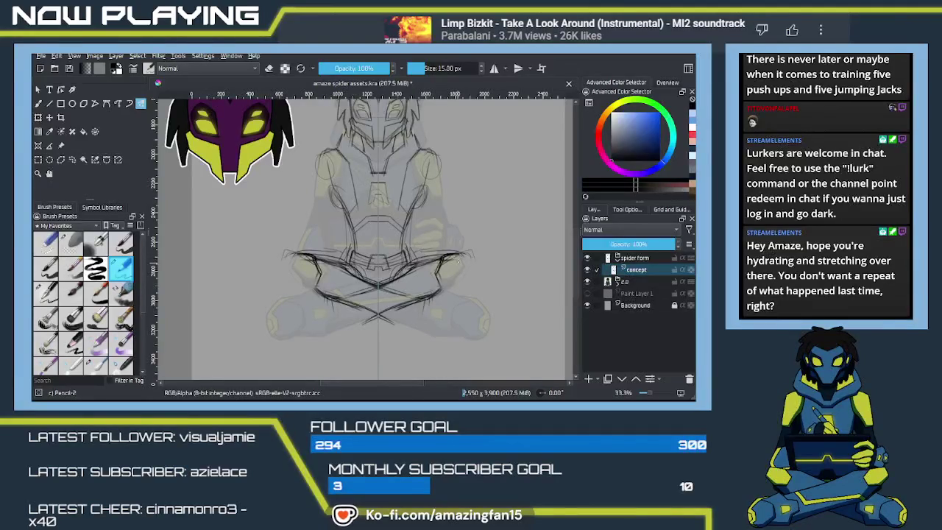
{"action": "left_click_drag", "start_coordinate": [464, 261], "coordinate": [472, 257]}
{"action": "left_click", "coordinate": [464, 266]}
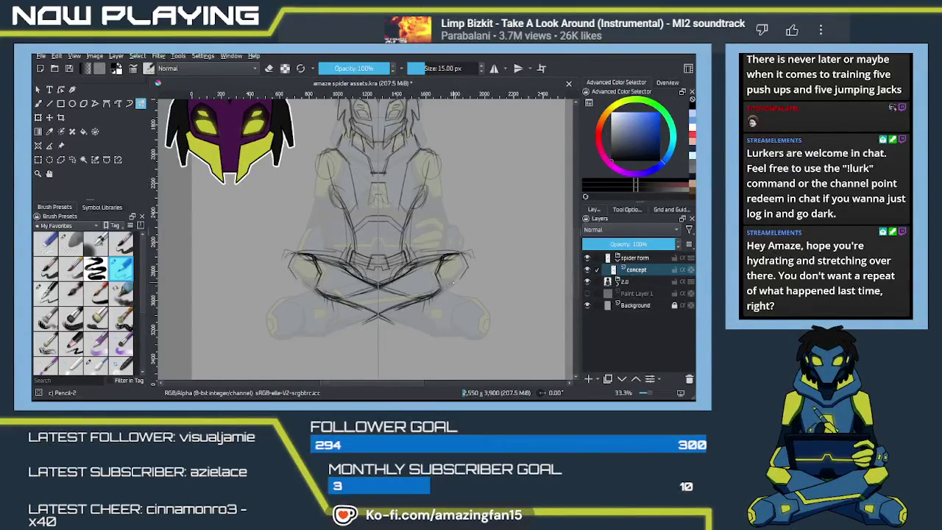
{"action": "mouse_move", "coordinate": [263, 281]}
{"action": "left_mouse_down"}
{"action": "mouse_move", "coordinate": [496, 295]}
{"action": "mouse_move", "coordinate": [466, 283]}
{"action": "left_mouse_up"}
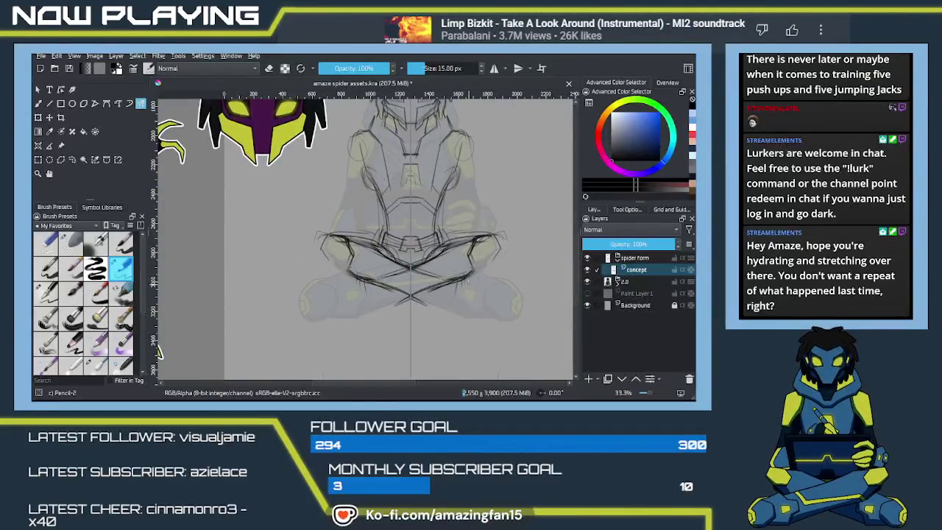
Sketch the right knee hexagon and darken the lines where the shins cross
{"action": "key", "text": "e"}
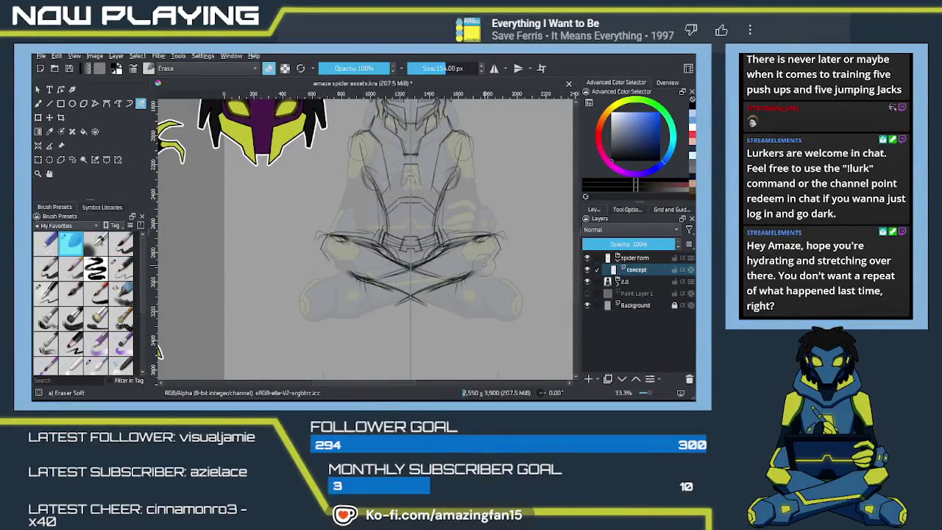
{"action": "key", "text": "e"}
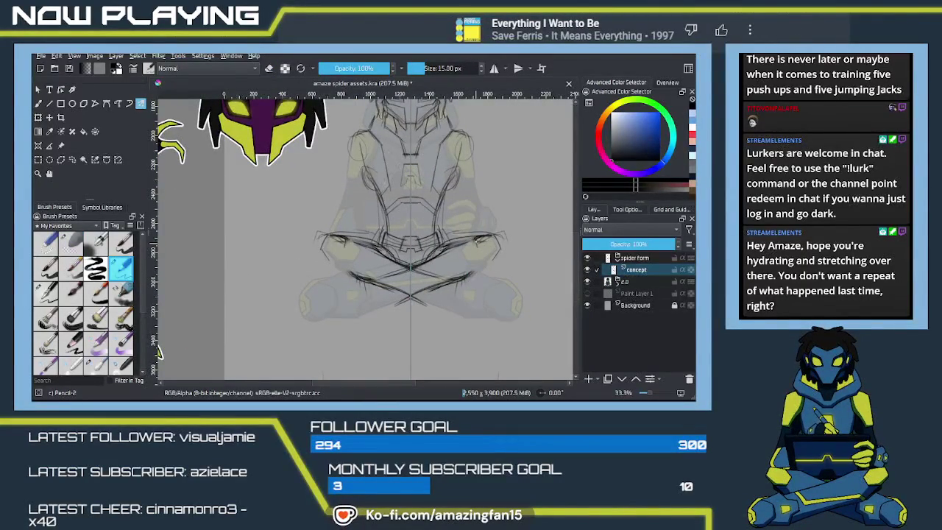
{"action": "left_click_drag", "start_coordinate": [484, 250], "coordinate": [479, 260]}
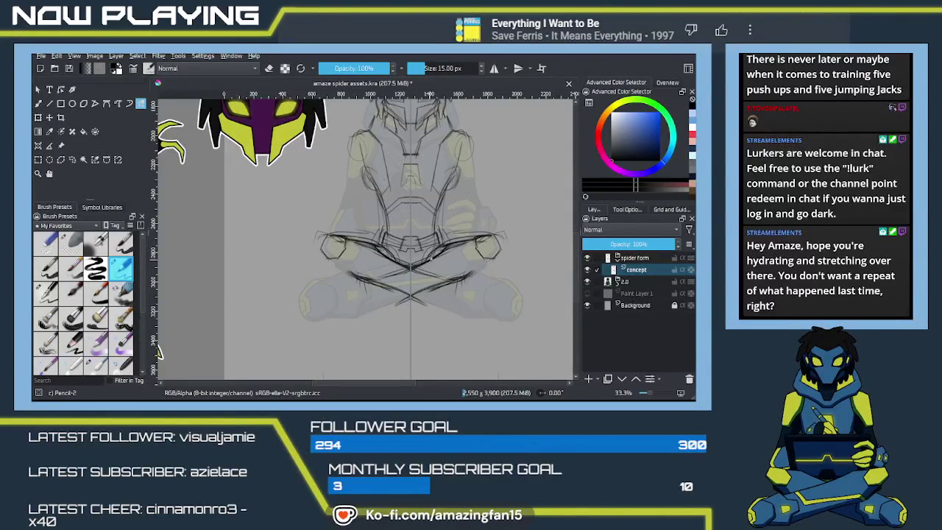
{"action": "mouse_move", "coordinate": [399, 273]}
{"action": "left_mouse_down"}
{"action": "mouse_move", "coordinate": [435, 254]}
{"action": "mouse_move", "coordinate": [464, 278]}
{"action": "left_mouse_up"}
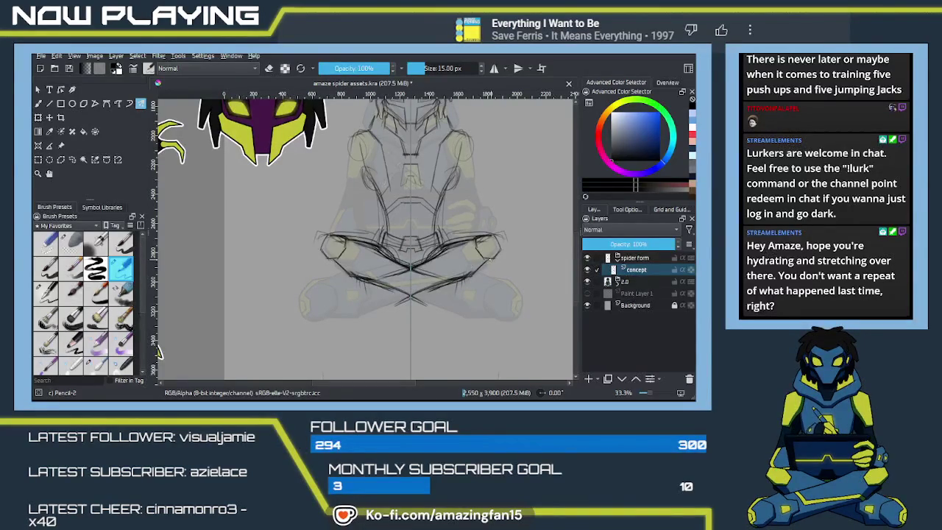
{"action": "key", "text": "alt+Tab"}
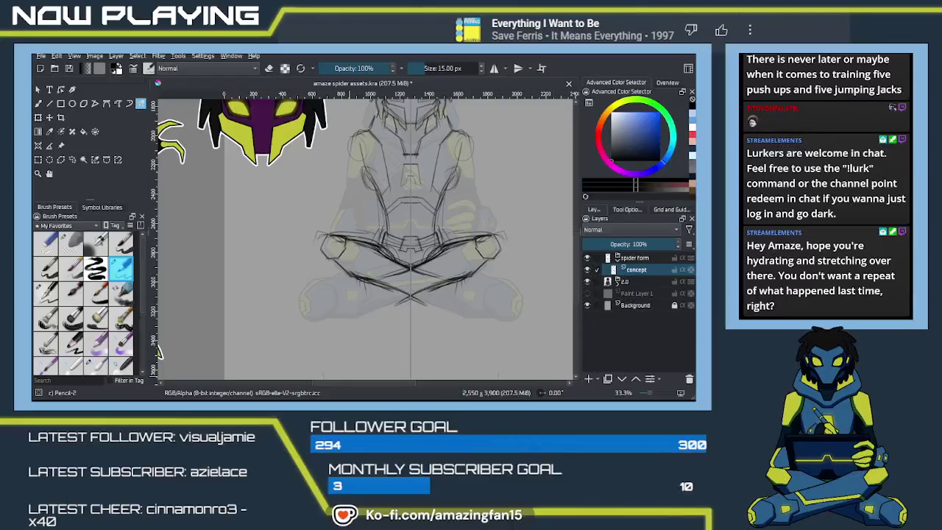
{"action": "left_click", "coordinate": [157, 352]}
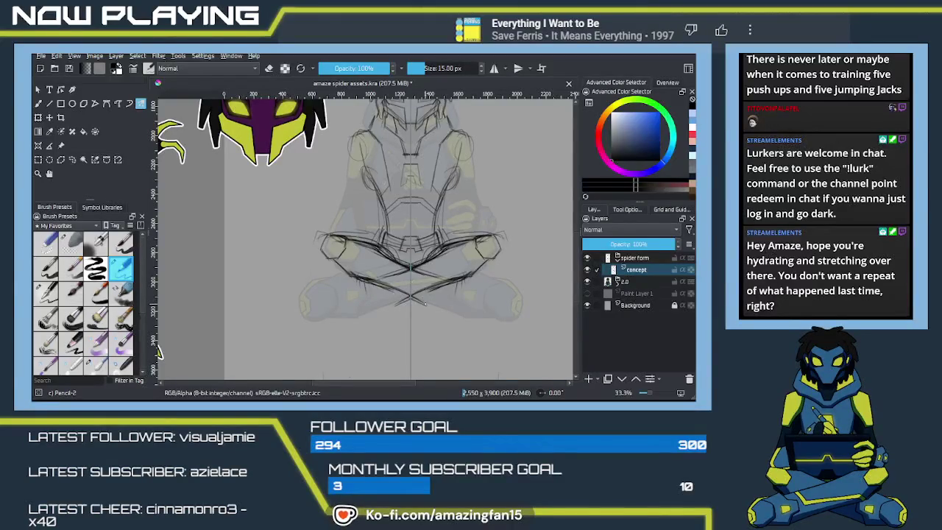
Zoom in on the folded arms and erase part of the claw lines
{"action": "scroll", "coordinate": [449, 287], "scroll_direction": "up", "scroll_amount": 2}
{"action": "scroll", "coordinate": [449, 287], "scroll_direction": "up", "scroll_amount": 2}
{"action": "scroll", "coordinate": [450, 289], "scroll_direction": "up", "scroll_amount": 1}
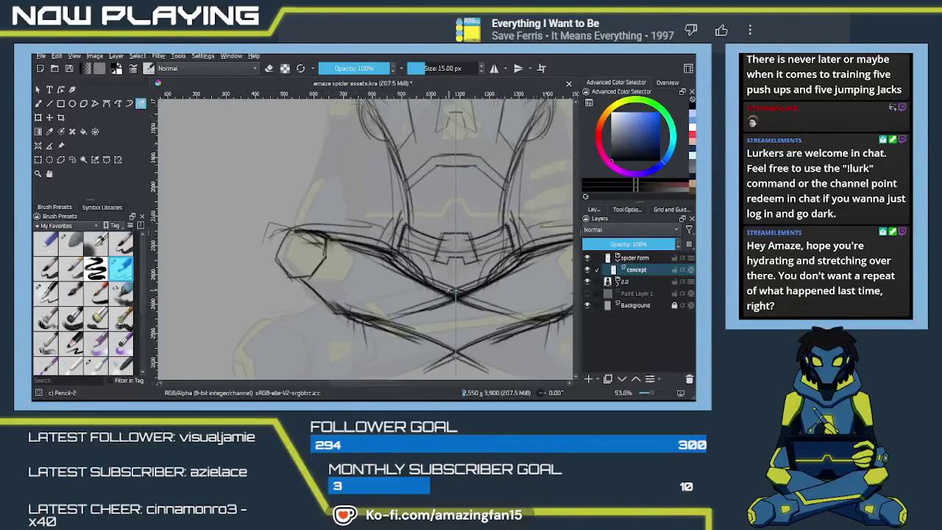
{"action": "scroll", "coordinate": [393, 280], "scroll_direction": "up", "scroll_amount": 1}
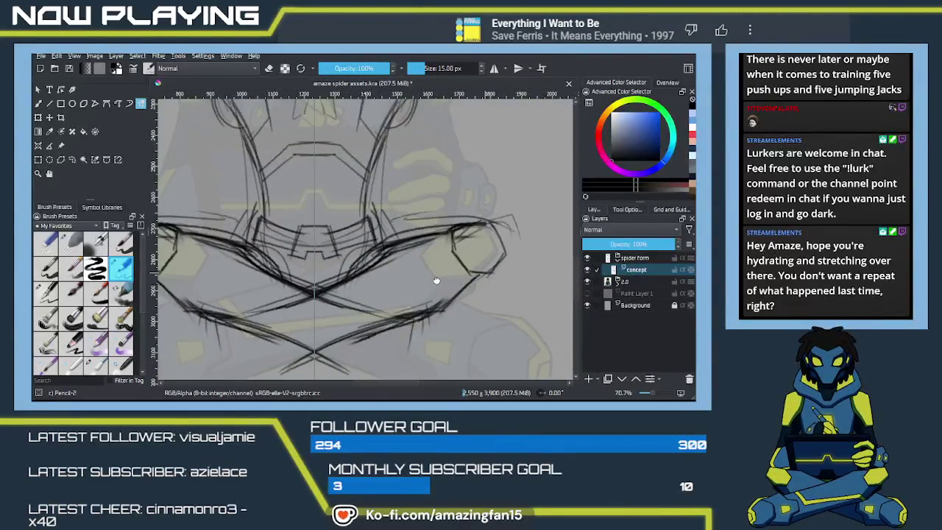
{"action": "left_click_drag", "start_coordinate": [403, 272], "coordinate": [361, 283]}
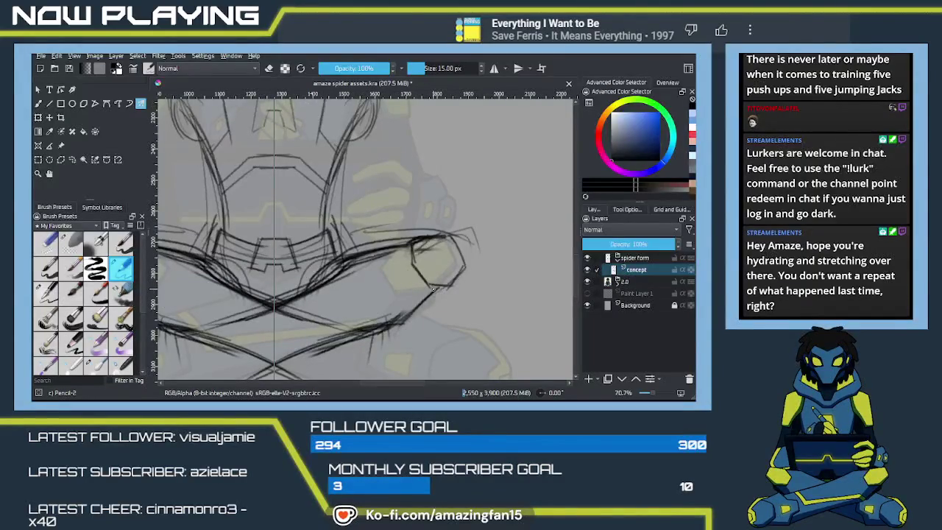
{"action": "key", "text": "e"}
{"action": "mouse_move", "coordinate": [431, 257]}
{"action": "left_mouse_down"}
{"action": "mouse_move", "coordinate": [435, 272]}
{"action": "mouse_move", "coordinate": [372, 327]}
{"action": "mouse_move", "coordinate": [478, 262]}
{"action": "mouse_move", "coordinate": [379, 306]}
{"action": "left_mouse_up"}
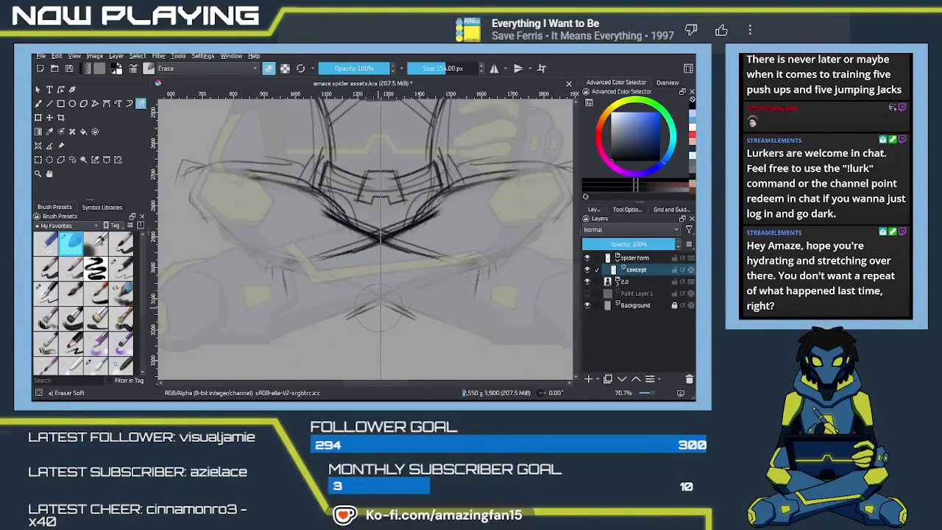
{"action": "key", "text": "e"}
Strengthen the right arm edge and draw mirrored diagonal chest strokes, undoing misses
{"action": "left_click_drag", "start_coordinate": [475, 275], "coordinate": [476, 296]}
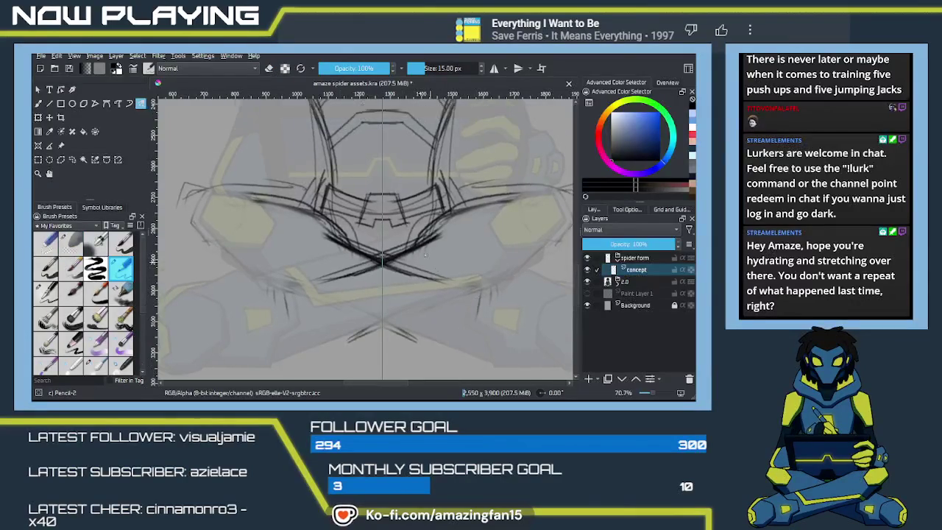
{"action": "mouse_move", "coordinate": [500, 201]}
{"action": "left_mouse_down"}
{"action": "mouse_move", "coordinate": [454, 215]}
{"action": "mouse_move", "coordinate": [397, 254]}
{"action": "left_mouse_up"}
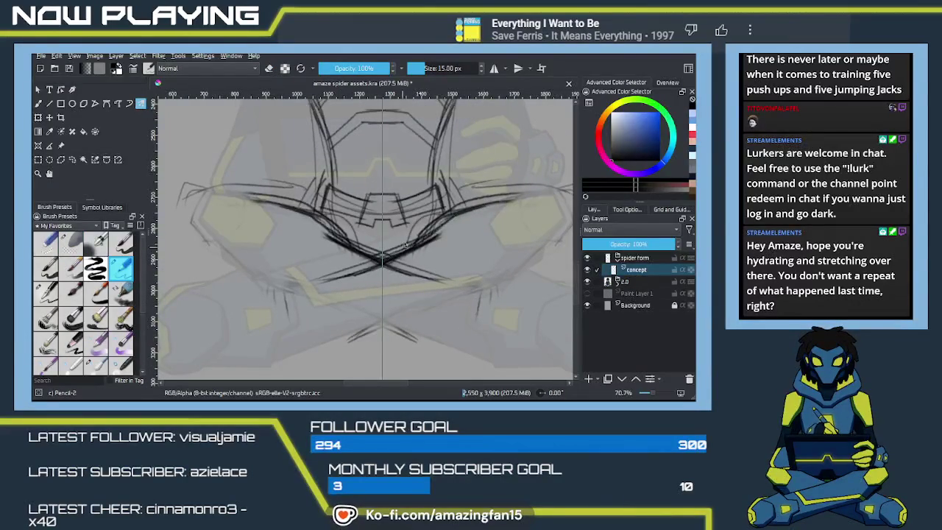
{"action": "left_click_drag", "start_coordinate": [449, 219], "coordinate": [314, 279]}
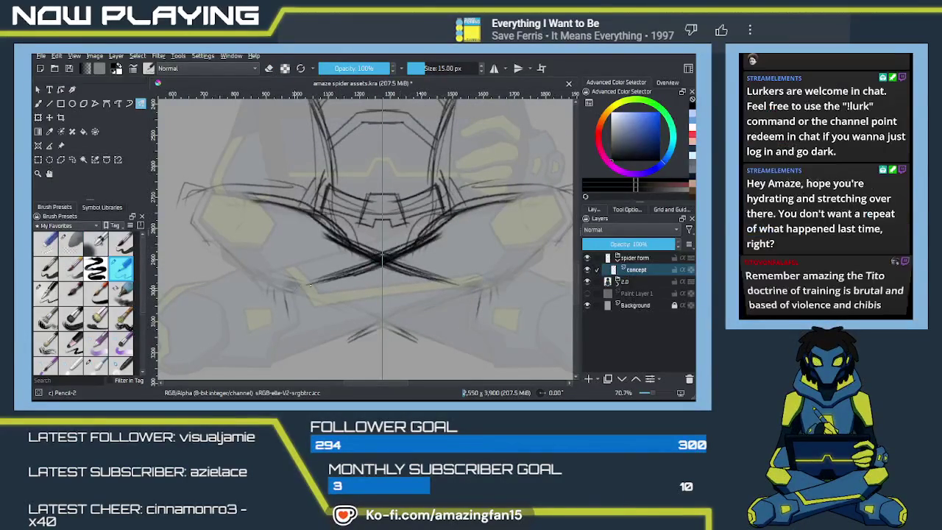
{"action": "left_click_drag", "start_coordinate": [397, 249], "coordinate": [355, 249]}
{"action": "left_click_drag", "start_coordinate": [508, 237], "coordinate": [443, 287]}
{"action": "key", "text": "ctrl+z"}
{"action": "mouse_move", "coordinate": [510, 235]}
{"action": "left_mouse_down"}
{"action": "mouse_move", "coordinate": [460, 283]}
{"action": "mouse_move", "coordinate": [353, 343]}
{"action": "left_mouse_up"}
{"action": "key", "text": "ctrl+z"}
{"action": "left_click_drag", "start_coordinate": [461, 277], "coordinate": [286, 349]}
{"action": "key", "text": "ctrl+z"}
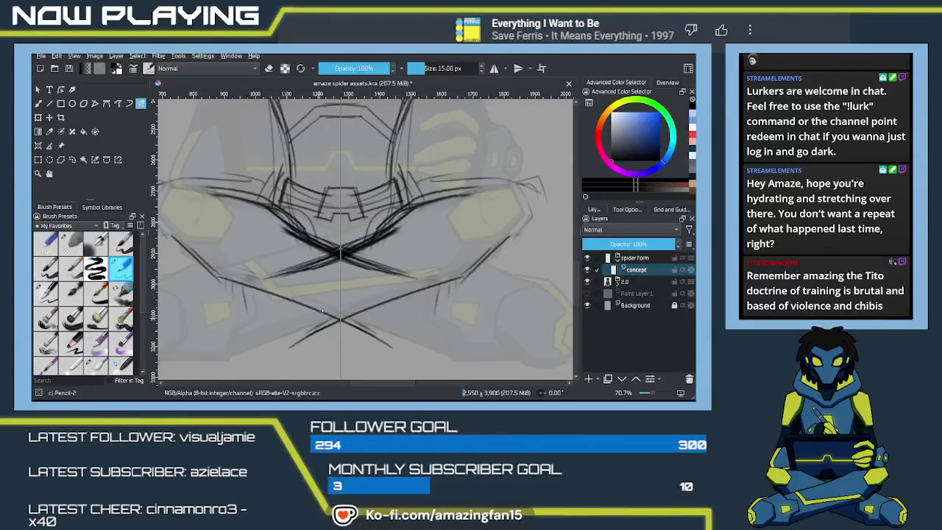
{"action": "mouse_move", "coordinate": [366, 235]}
{"action": "left_mouse_down"}
{"action": "mouse_move", "coordinate": [411, 209]}
{"action": "mouse_move", "coordinate": [477, 193]}
{"action": "left_mouse_up"}
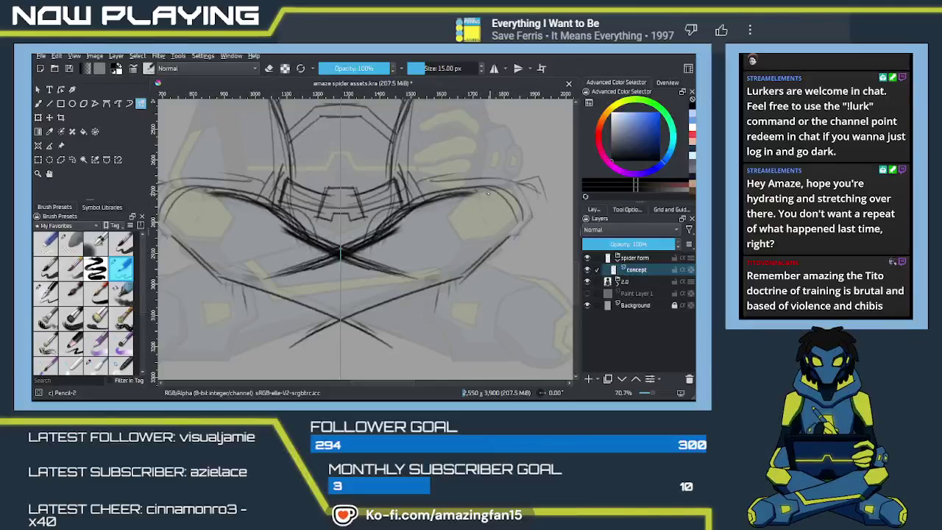
Darken the right arm outline with short mirrored forearm strokes
{"action": "mouse_move", "coordinate": [467, 228]}
{"action": "left_mouse_down"}
{"action": "mouse_move", "coordinate": [519, 199]}
{"action": "mouse_move", "coordinate": [461, 250]}
{"action": "left_mouse_up"}
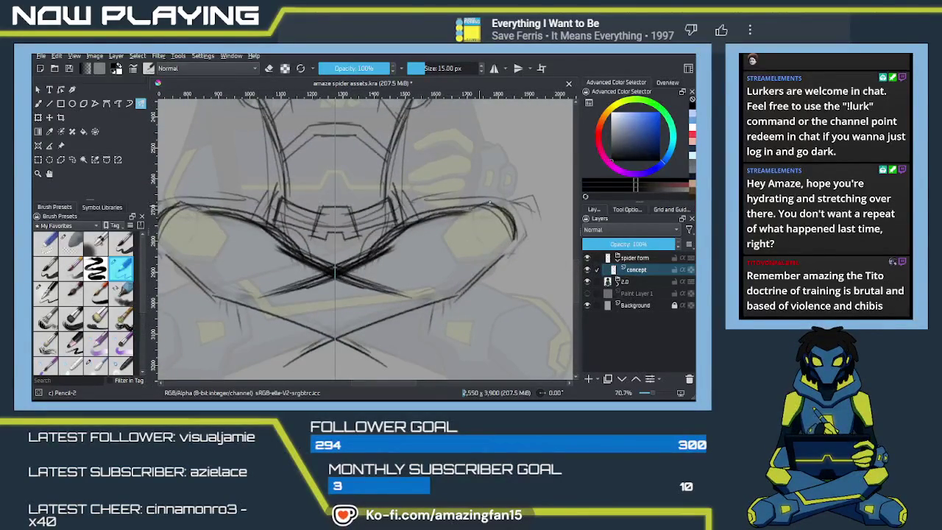
{"action": "left_click_drag", "start_coordinate": [482, 204], "coordinate": [470, 207]}
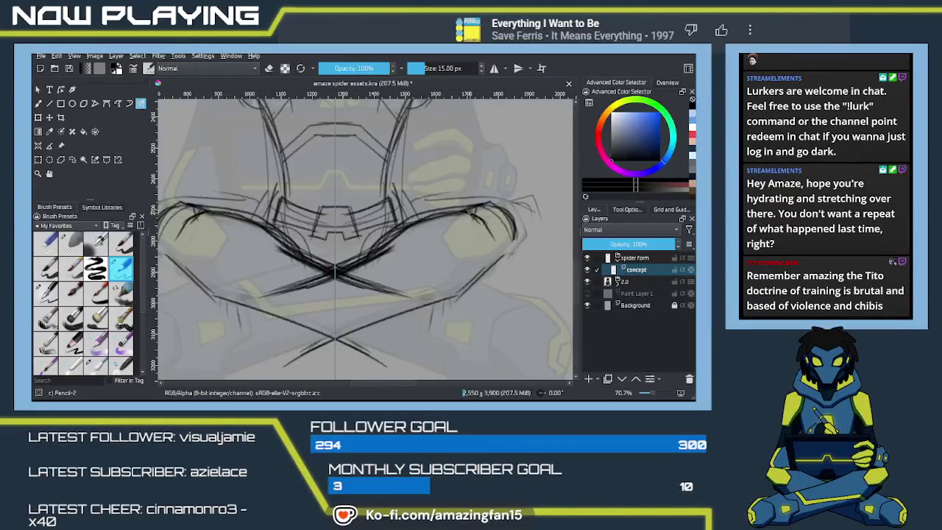
{"action": "mouse_move", "coordinate": [471, 212]}
{"action": "left_mouse_down"}
{"action": "mouse_move", "coordinate": [482, 242]}
{"action": "mouse_move", "coordinate": [505, 259]}
{"action": "left_mouse_up"}
{"action": "left_click_drag", "start_coordinate": [519, 228], "coordinate": [508, 256]}
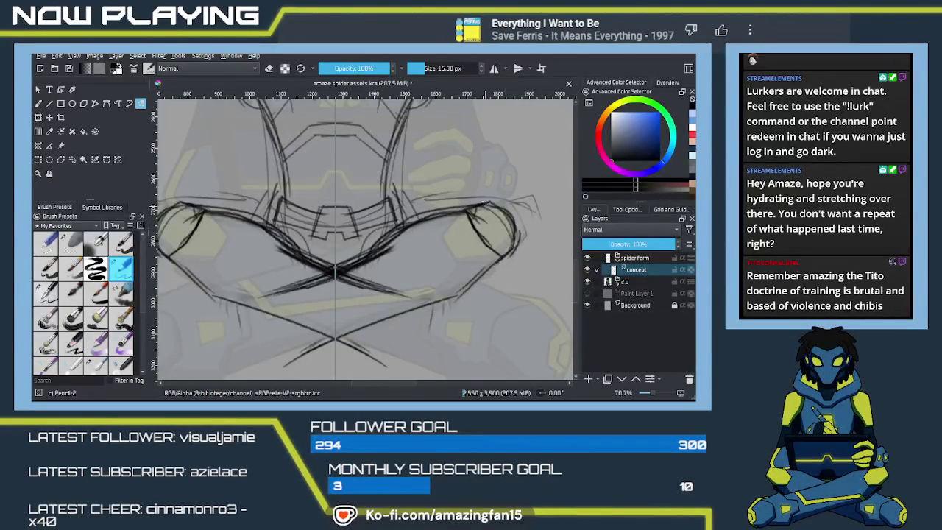
{"action": "mouse_move", "coordinate": [468, 212]}
{"action": "left_mouse_down"}
{"action": "mouse_move", "coordinate": [488, 253]}
{"action": "mouse_move", "coordinate": [538, 203]}
{"action": "left_mouse_up"}
Draw mirrored leg lines running down from the centre cross toward the feet
{"action": "mouse_move", "coordinate": [381, 238]}
{"action": "left_mouse_down"}
{"action": "mouse_move", "coordinate": [290, 274]}
{"action": "mouse_move", "coordinate": [332, 288]}
{"action": "mouse_move", "coordinate": [340, 318]}
{"action": "left_mouse_up"}
{"action": "mouse_move", "coordinate": [318, 283]}
{"action": "left_mouse_down"}
{"action": "mouse_move", "coordinate": [343, 323]}
{"action": "mouse_move", "coordinate": [318, 343]}
{"action": "left_mouse_up"}
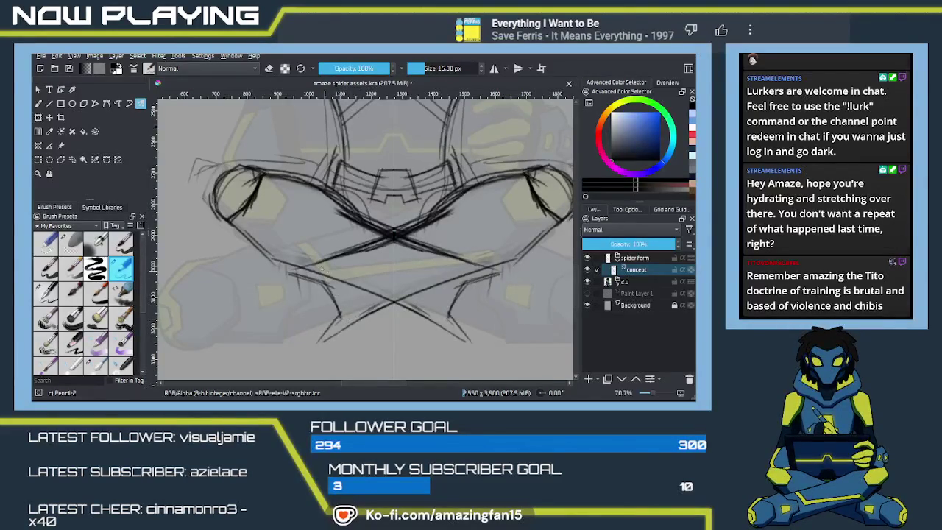
{"action": "mouse_move", "coordinate": [336, 272]}
{"action": "left_mouse_down"}
{"action": "mouse_move", "coordinate": [358, 306]}
{"action": "mouse_move", "coordinate": [333, 337]}
{"action": "left_mouse_up"}
{"action": "mouse_move", "coordinate": [401, 279]}
{"action": "left_mouse_down"}
{"action": "mouse_move", "coordinate": [343, 236]}
{"action": "mouse_move", "coordinate": [412, 246]}
{"action": "mouse_move", "coordinate": [362, 282]}
{"action": "left_mouse_up"}
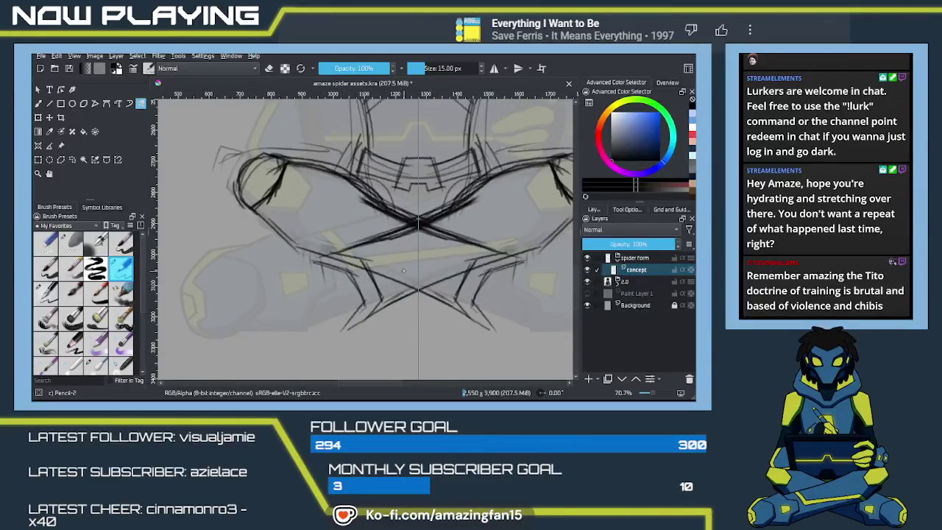
Zoom to 40.6% and erase the lower tips of the crossed legs
{"action": "scroll", "coordinate": [404, 271], "scroll_direction": "down", "scroll_amount": 1}
{"action": "scroll", "coordinate": [404, 271], "scroll_direction": "down", "scroll_amount": 1}
{"action": "scroll", "coordinate": [401, 270], "scroll_direction": "down", "scroll_amount": 1}
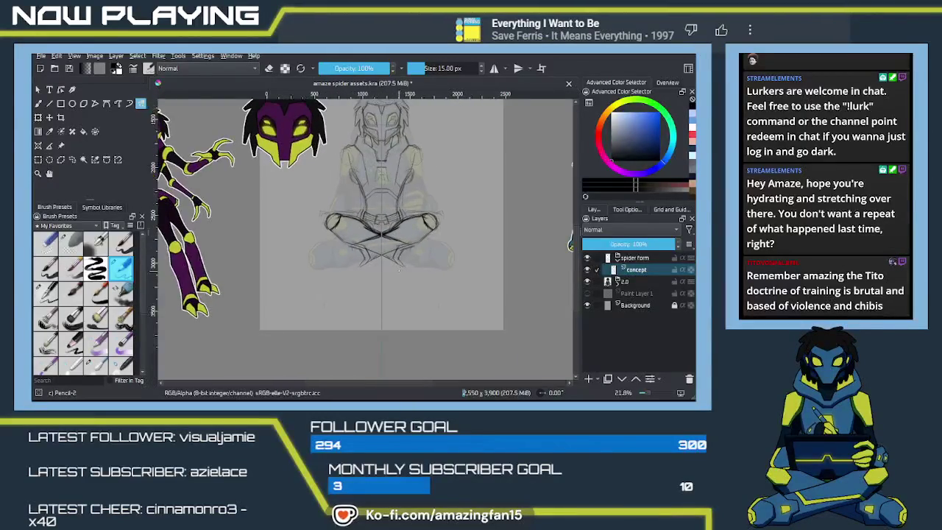
{"action": "scroll", "coordinate": [398, 270], "scroll_direction": "up", "scroll_amount": 1}
{"action": "scroll", "coordinate": [398, 270], "scroll_direction": "up", "scroll_amount": 1}
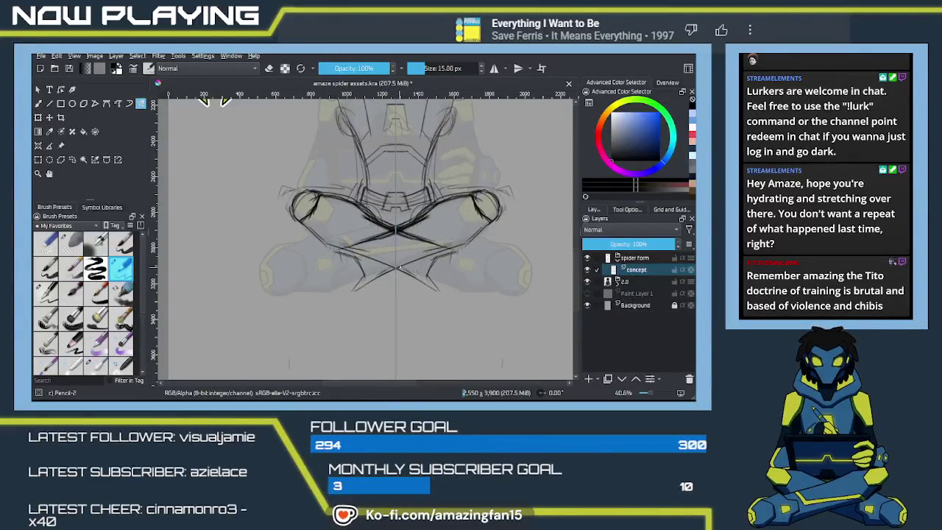
{"action": "left_click_drag", "start_coordinate": [362, 288], "coordinate": [354, 259]}
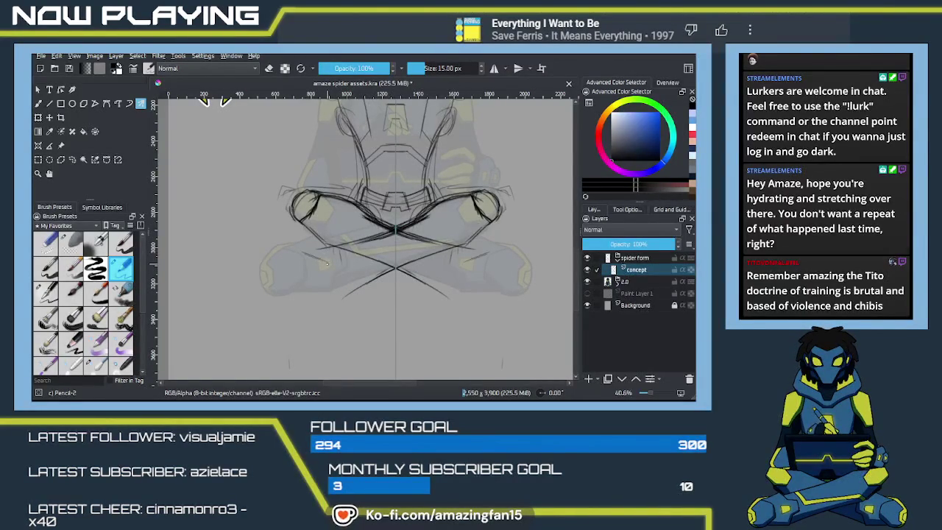
Add short mirrored Pencil-2 strokes shaping the lower legs
{"action": "left_click_drag", "start_coordinate": [312, 256], "coordinate": [338, 263]}
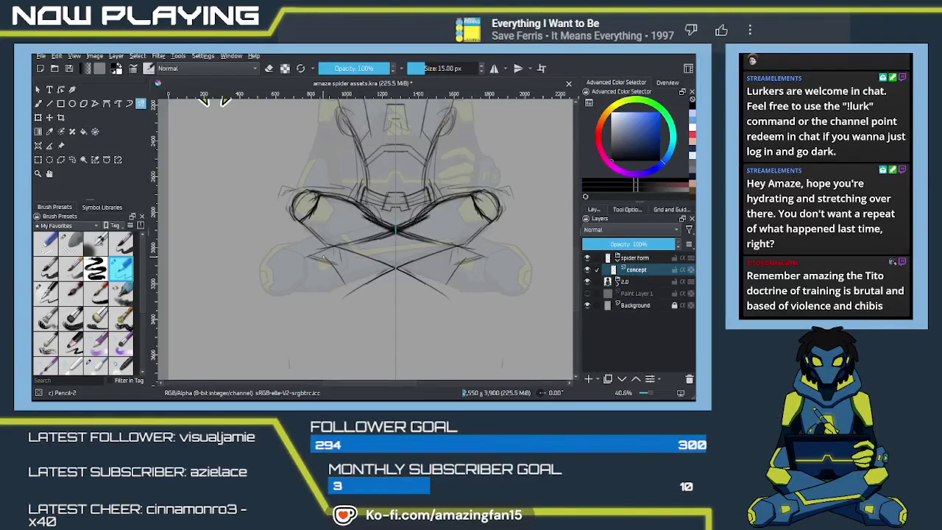
{"action": "mouse_move", "coordinate": [331, 263]}
{"action": "left_mouse_down"}
{"action": "mouse_move", "coordinate": [343, 288]}
{"action": "mouse_move", "coordinate": [379, 277]}
{"action": "left_mouse_up"}
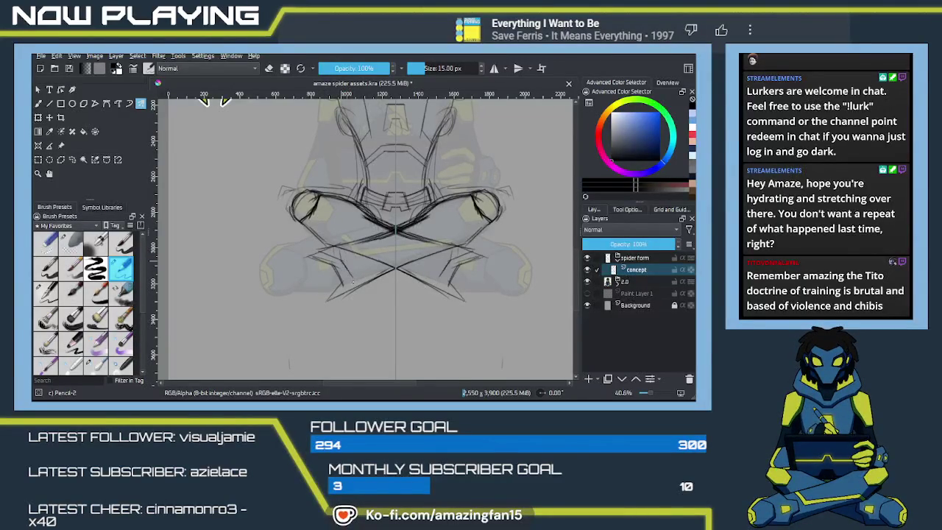
{"action": "mouse_move", "coordinate": [352, 283]}
{"action": "left_mouse_down"}
{"action": "mouse_move", "coordinate": [331, 262]}
{"action": "mouse_move", "coordinate": [357, 240]}
{"action": "left_mouse_up"}
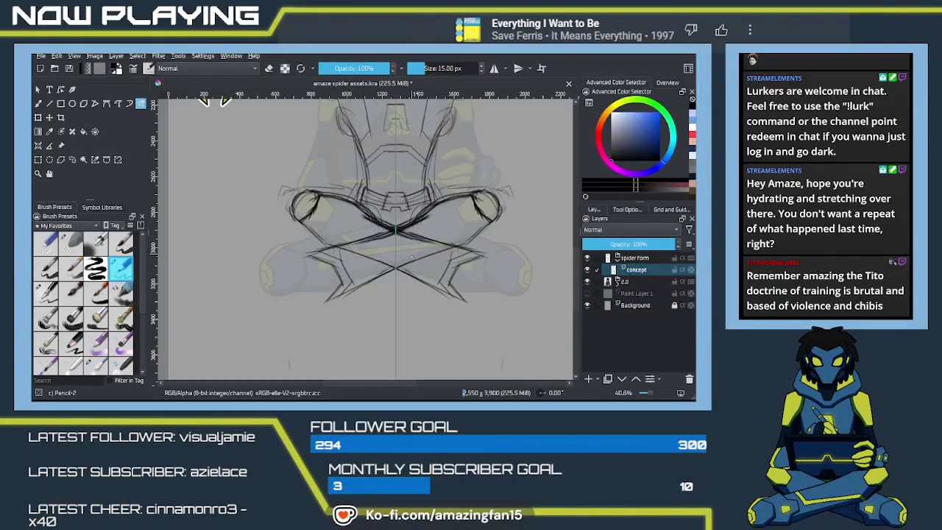
Lighten the central leg-crossing strokes with Eraser Soft and redraw them with Pencil-2
{"action": "key", "text": "e"}
{"action": "left_click_drag", "start_coordinate": [442, 221], "coordinate": [420, 234]}
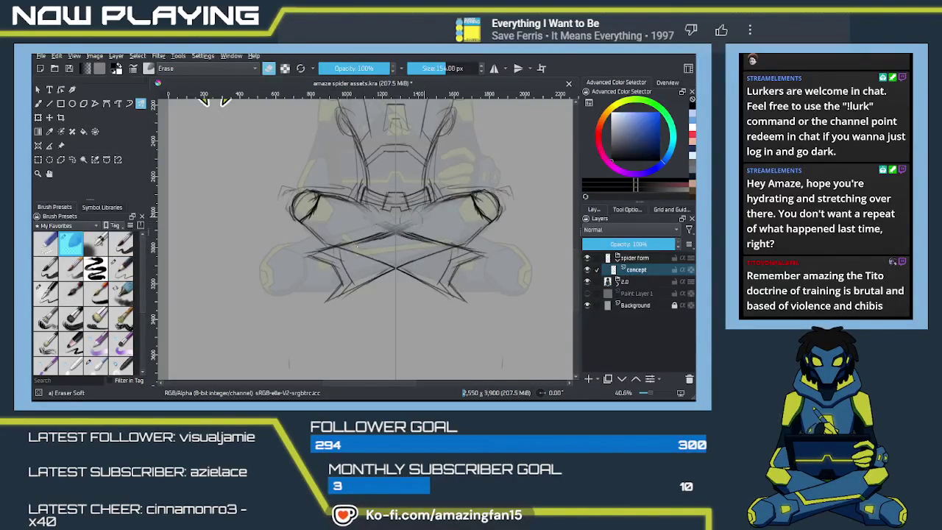
{"action": "key", "text": "e"}
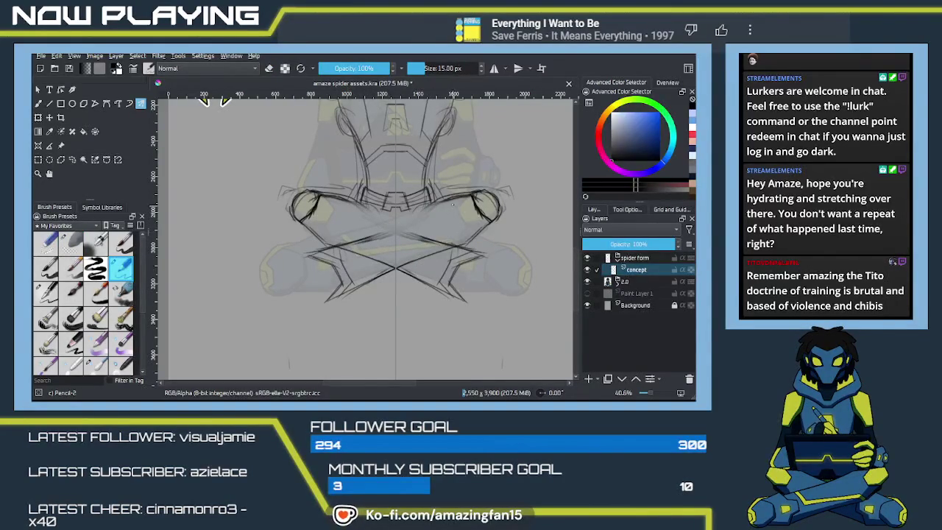
{"action": "left_click_drag", "start_coordinate": [424, 209], "coordinate": [439, 241]}
{"action": "key", "text": "ctrl+z"}
{"action": "left_click_drag", "start_coordinate": [434, 209], "coordinate": [401, 239]}
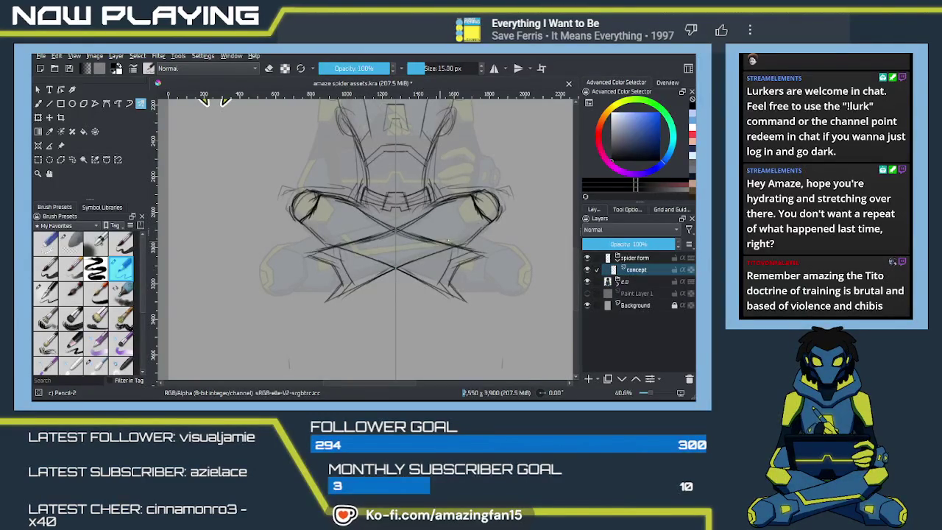
{"action": "mouse_move", "coordinate": [374, 278]}
{"action": "left_mouse_down"}
{"action": "mouse_move", "coordinate": [445, 250]}
{"action": "mouse_move", "coordinate": [326, 304]}
{"action": "left_mouse_up"}
{"action": "key", "text": "ctrl+z"}
{"action": "key", "text": "ctrl+z"}
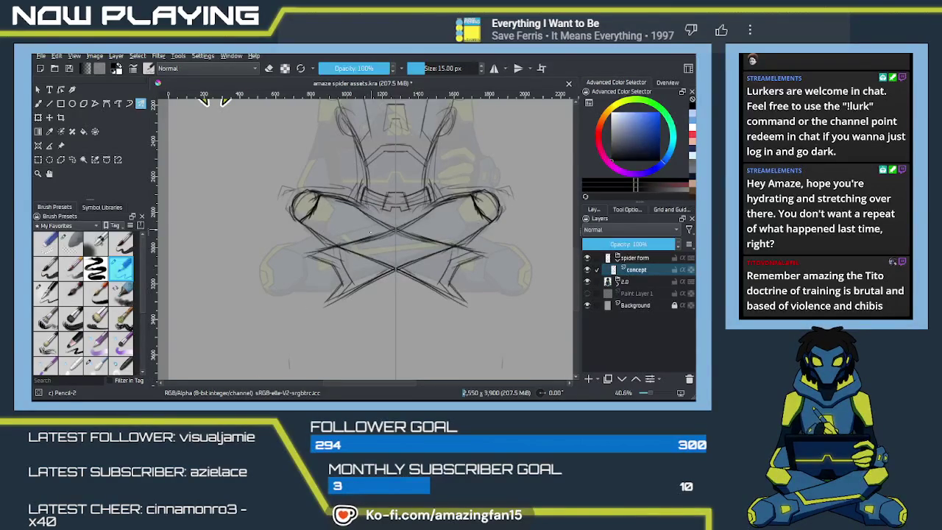
Draw long mirrored Pencil-2 lines curving down-left from the knees beside the legs
{"action": "scroll", "coordinate": [402, 318], "scroll_direction": "up", "scroll_amount": 2}
{"action": "scroll", "coordinate": [402, 318], "scroll_direction": "up", "scroll_amount": 2}
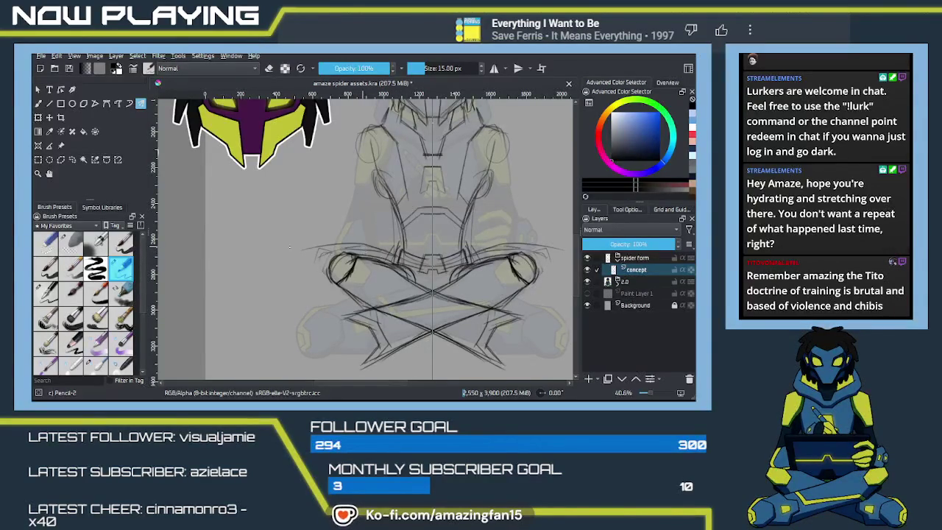
{"action": "left_click_drag", "start_coordinate": [326, 274], "coordinate": [322, 230]}
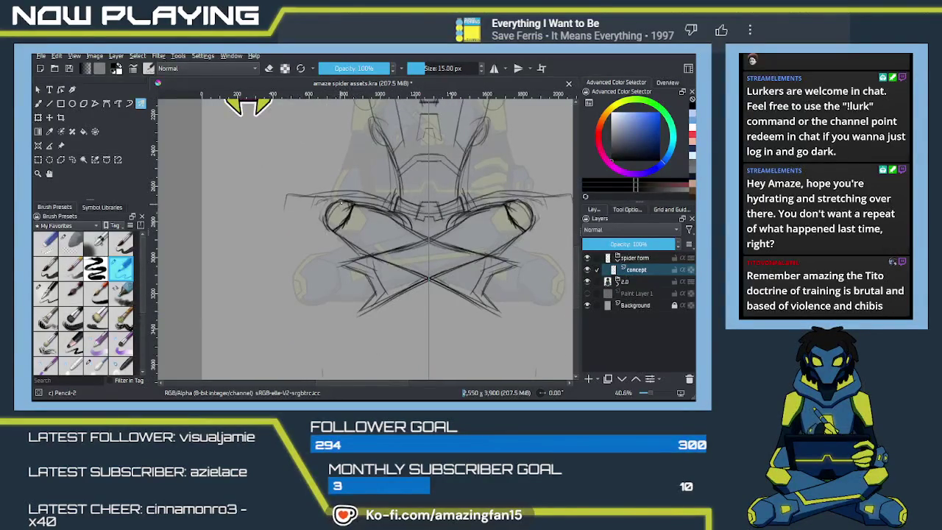
{"action": "left_click_drag", "start_coordinate": [286, 196], "coordinate": [257, 317]}
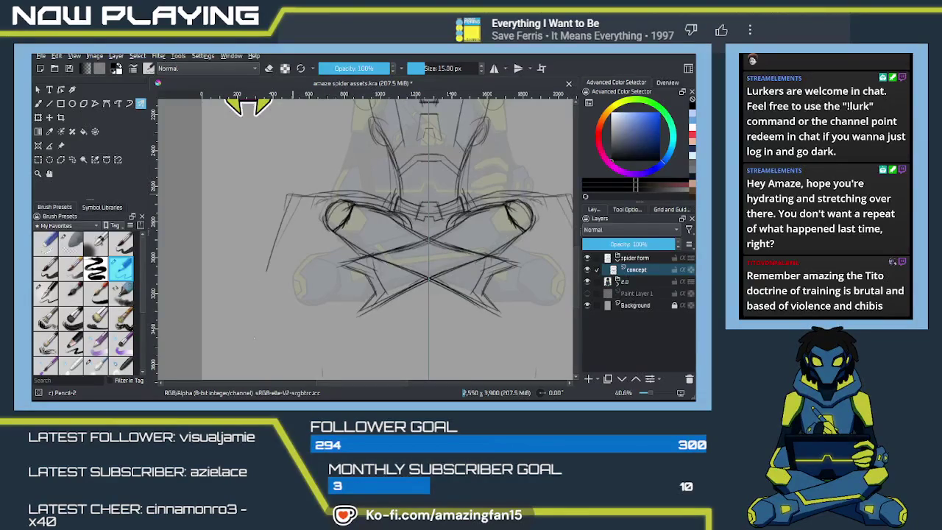
{"action": "mouse_move", "coordinate": [269, 248]}
{"action": "left_mouse_down"}
{"action": "mouse_move", "coordinate": [334, 164]}
{"action": "mouse_move", "coordinate": [315, 267]}
{"action": "left_mouse_up"}
{"action": "left_click_drag", "start_coordinate": [303, 141], "coordinate": [264, 268]}
{"action": "left_click_drag", "start_coordinate": [290, 181], "coordinate": [257, 280]}
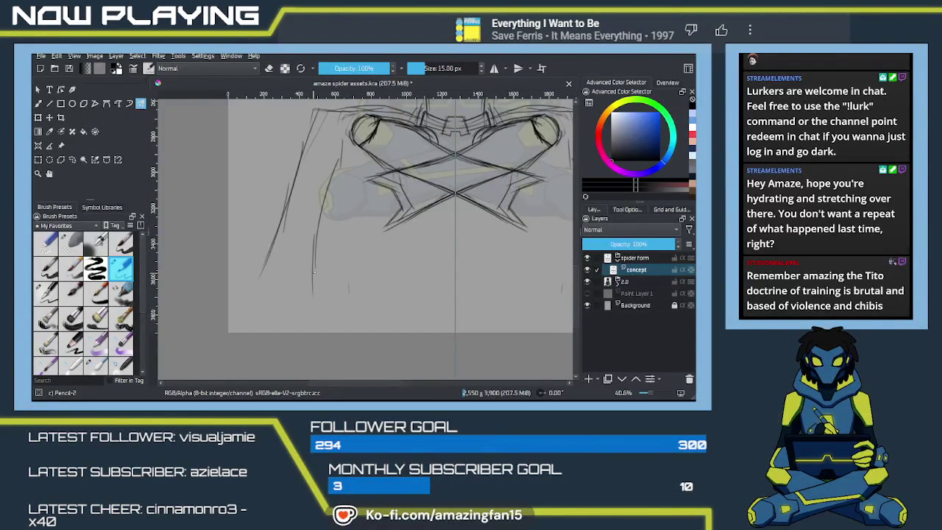
Undo the last faint mirrored strokes near the legs
{"action": "scroll", "coordinate": [315, 272], "scroll_direction": "down", "scroll_amount": 2, "text": "ctrl"}
{"action": "scroll", "coordinate": [314, 271], "scroll_direction": "down", "scroll_amount": 3, "text": "ctrl"}
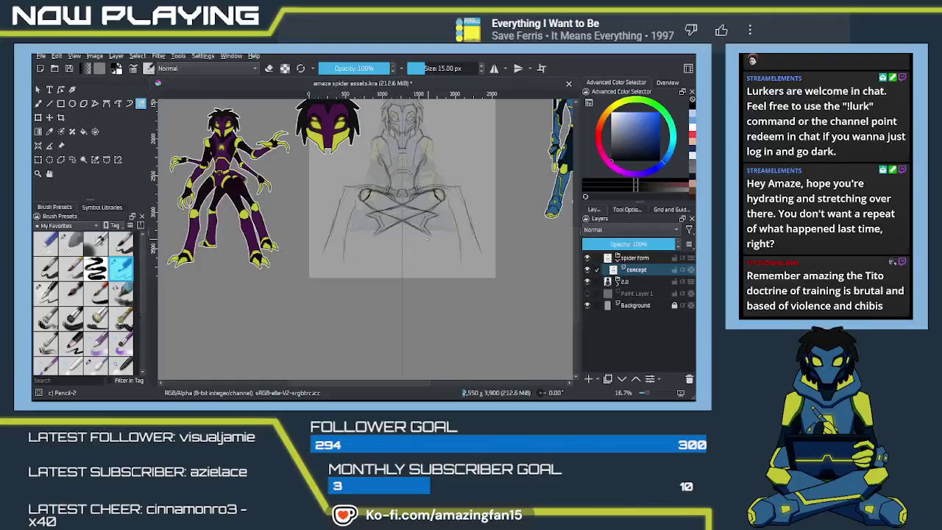
{"action": "scroll", "coordinate": [389, 265], "scroll_direction": "up", "scroll_amount": 2}
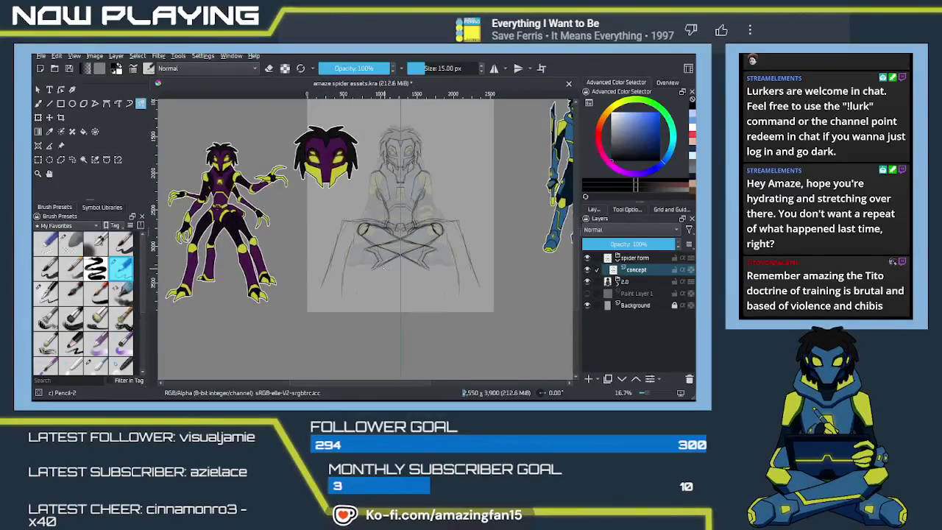
{"action": "key", "text": "ctrl+z"}
{"action": "key", "text": "ctrl+z"}
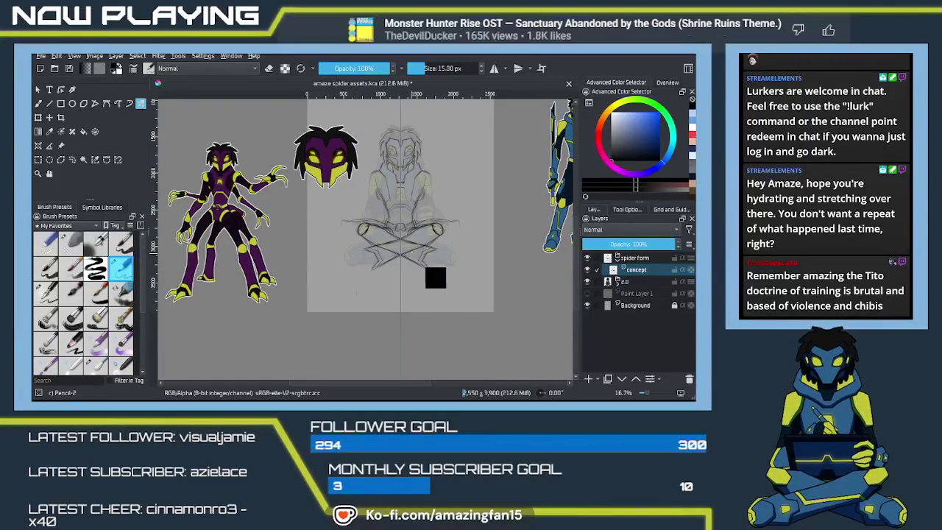
{"action": "key", "text": "ctrl+z"}
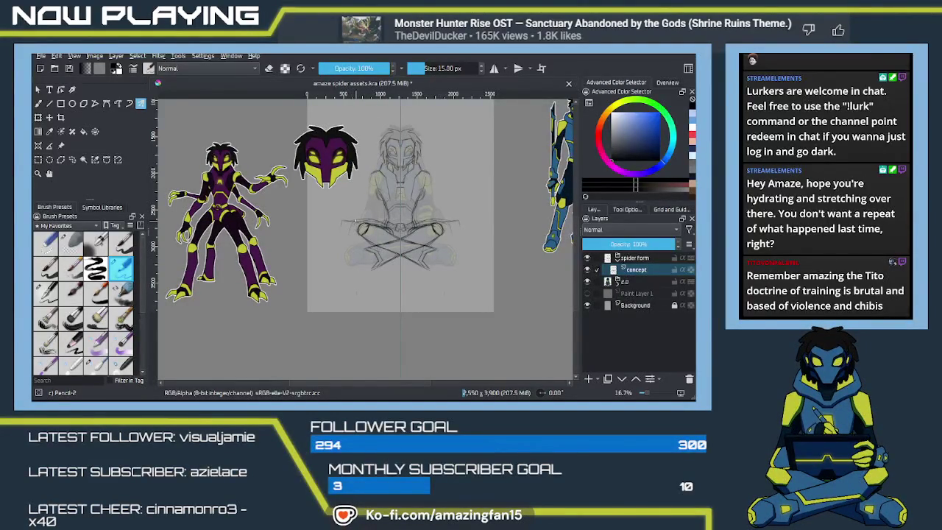
Try mirrored lower-leg and shin lines under the crossed thighs, then undo them
{"action": "left_click_drag", "start_coordinate": [441, 248], "coordinate": [464, 295]}
{"action": "left_click_drag", "start_coordinate": [333, 296], "coordinate": [346, 267]}
{"action": "key", "text": "ctrl+z"}
{"action": "left_click_drag", "start_coordinate": [443, 253], "coordinate": [443, 292]}
{"action": "left_click_drag", "start_coordinate": [361, 248], "coordinate": [361, 284]}
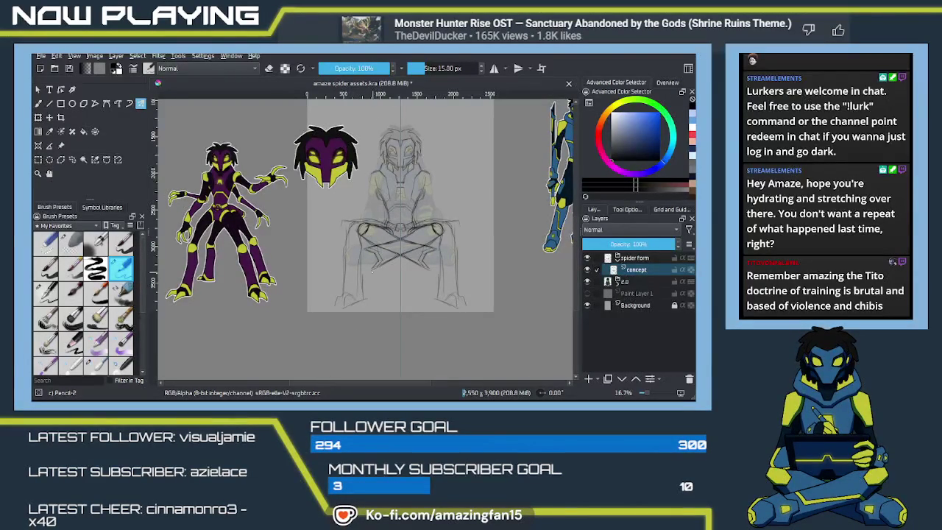
{"action": "key", "text": "ctrl+z"}
{"action": "key", "text": "ctrl+z"}
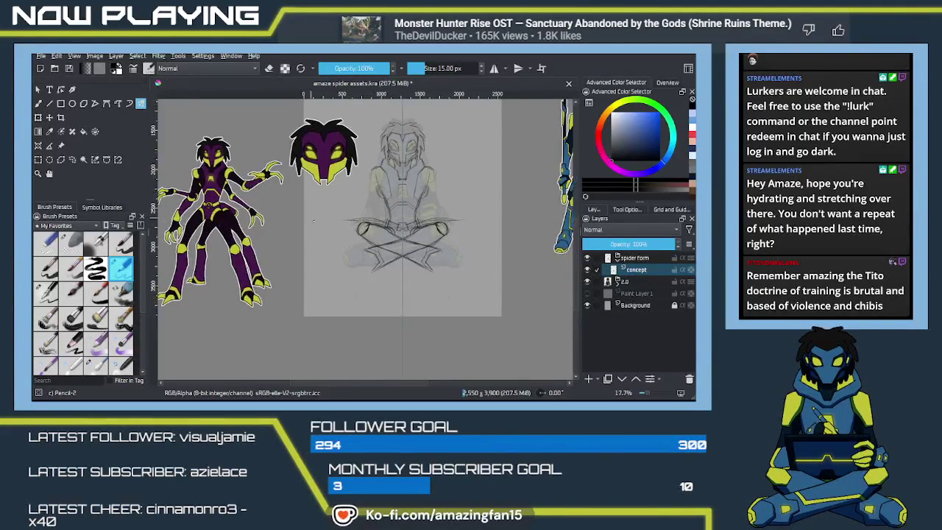
Zoom in and erase the dark scribbles inside the right knee joint with Eraser Soft
{"action": "scroll", "coordinate": [370, 274], "scroll_direction": "up", "scroll_amount": 3}
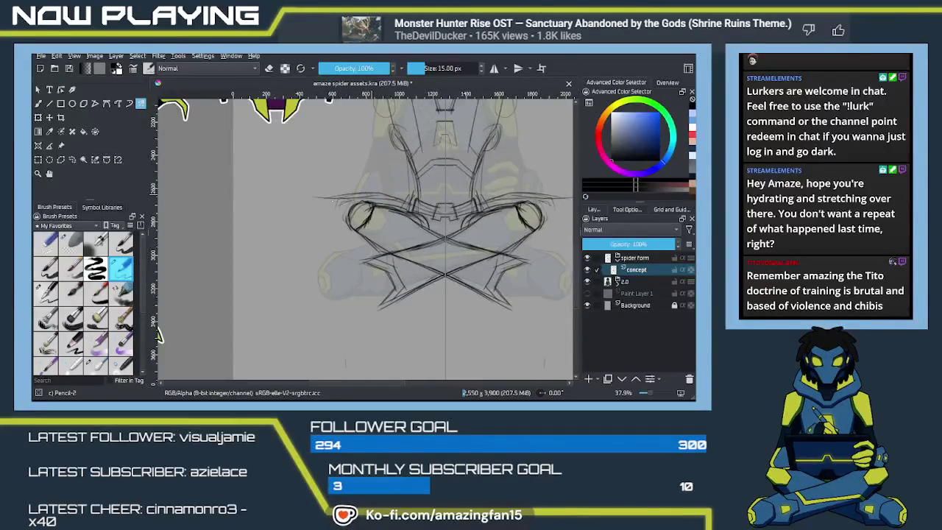
{"action": "mouse_move", "coordinate": [373, 301]}
{"action": "left_mouse_down"}
{"action": "mouse_move", "coordinate": [402, 249]}
{"action": "mouse_move", "coordinate": [435, 251]}
{"action": "mouse_move", "coordinate": [472, 207]}
{"action": "mouse_move", "coordinate": [417, 218]}
{"action": "mouse_move", "coordinate": [459, 251]}
{"action": "mouse_move", "coordinate": [374, 266]}
{"action": "left_mouse_up"}
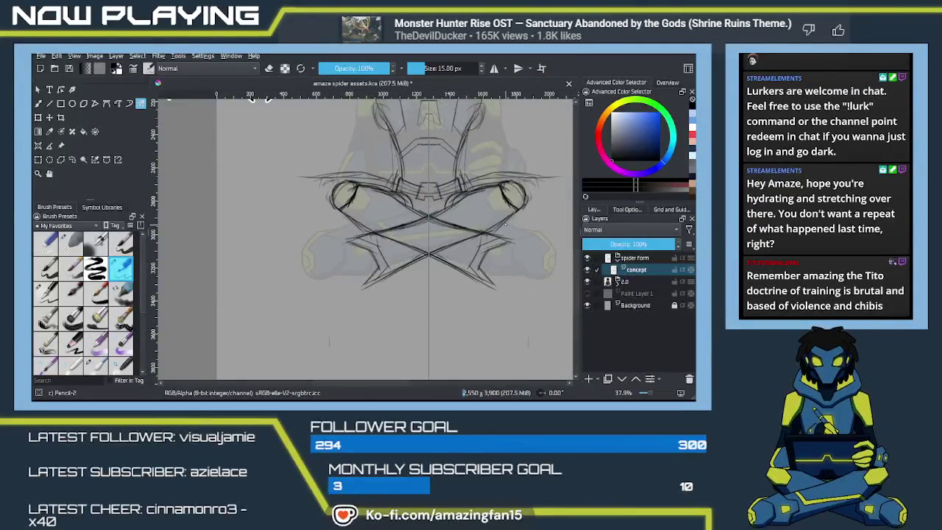
{"action": "key", "text": "e"}
{"action": "left_click_drag", "start_coordinate": [501, 187], "coordinate": [510, 212]}
{"action": "key", "text": "e"}
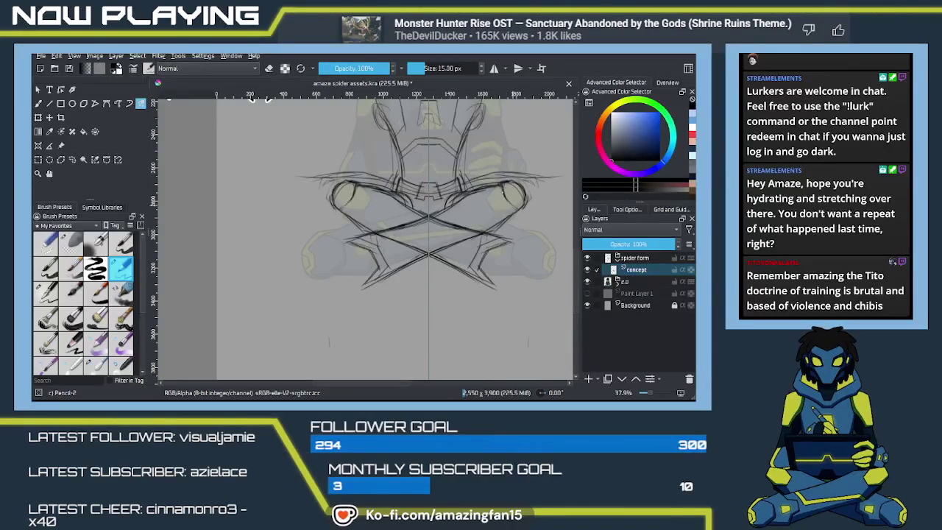
{"action": "left_click_drag", "start_coordinate": [505, 197], "coordinate": [558, 165]}
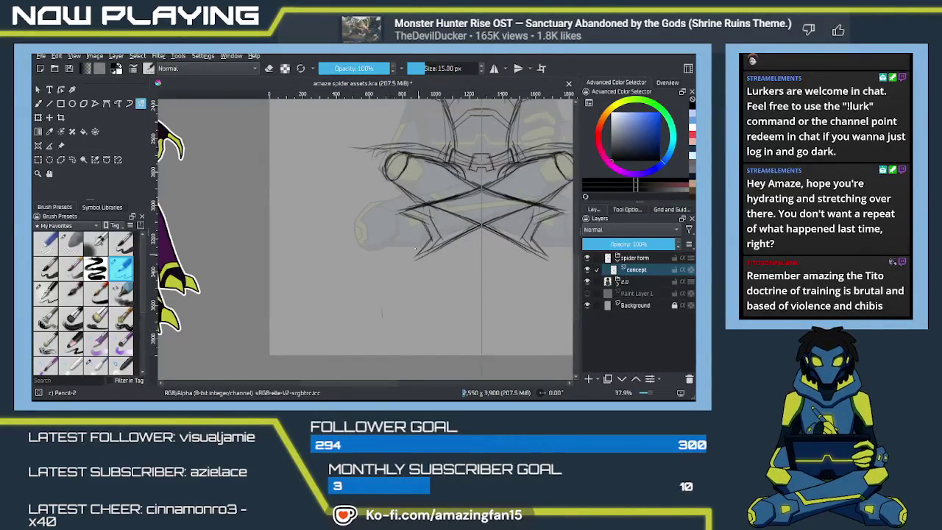
Draw the mirrored lower-leg outlines, closing gaps in the lower-left leg contour
{"action": "left_click_drag", "start_coordinate": [394, 218], "coordinate": [404, 258]}
{"action": "left_click_drag", "start_coordinate": [536, 245], "coordinate": [550, 259]}
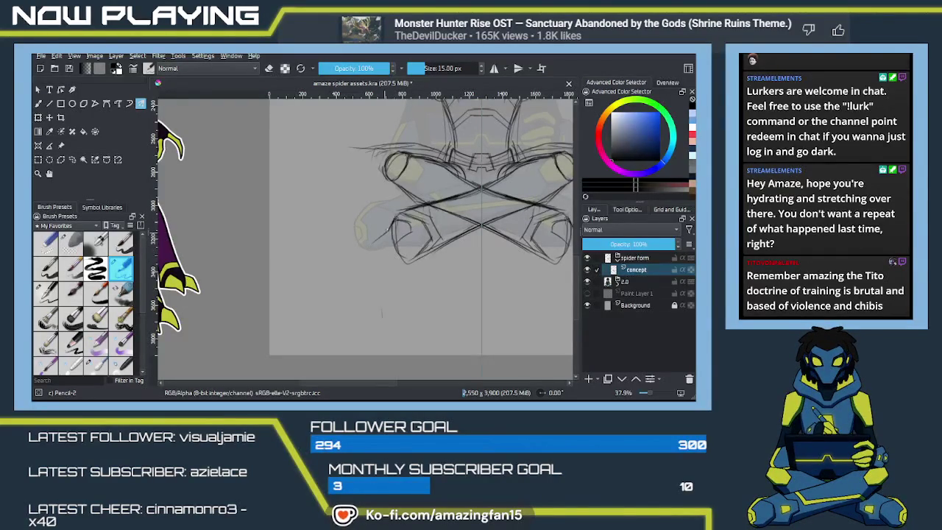
{"action": "left_click_drag", "start_coordinate": [390, 227], "coordinate": [374, 240]}
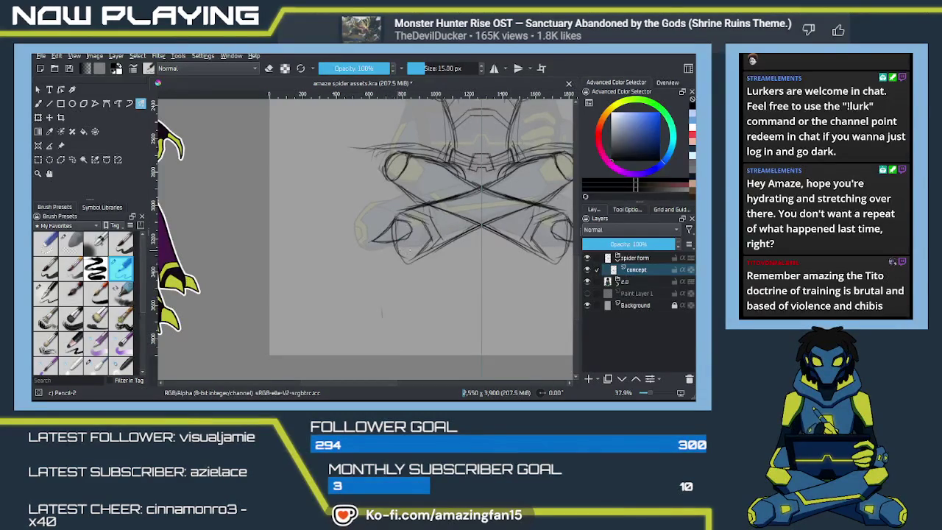
{"action": "left_click_drag", "start_coordinate": [416, 249], "coordinate": [398, 248]}
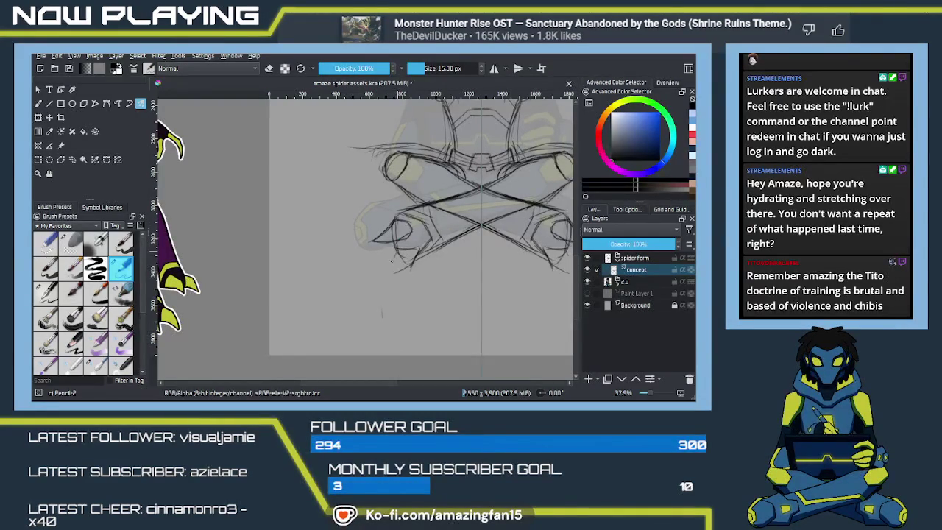
{"action": "mouse_move", "coordinate": [373, 238]}
{"action": "left_mouse_down"}
{"action": "mouse_move", "coordinate": [390, 225]}
{"action": "mouse_move", "coordinate": [397, 231]}
{"action": "left_mouse_up"}
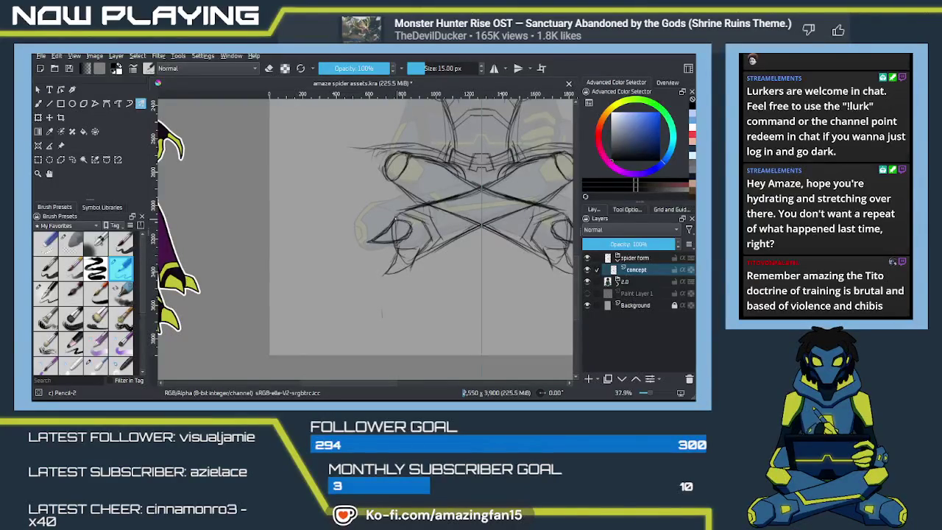
{"action": "left_click_drag", "start_coordinate": [412, 248], "coordinate": [424, 244]}
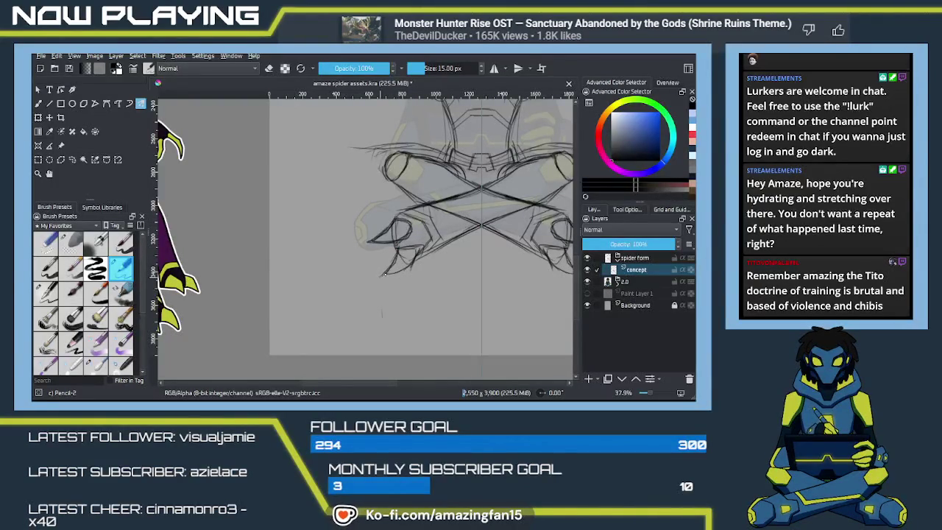
Try redrawing a vertical stroke on the left side, undoing each attempt
{"action": "mouse_move", "coordinate": [485, 278]}
{"action": "left_mouse_down"}
{"action": "mouse_move", "coordinate": [401, 314]}
{"action": "mouse_move", "coordinate": [517, 318]}
{"action": "left_mouse_up"}
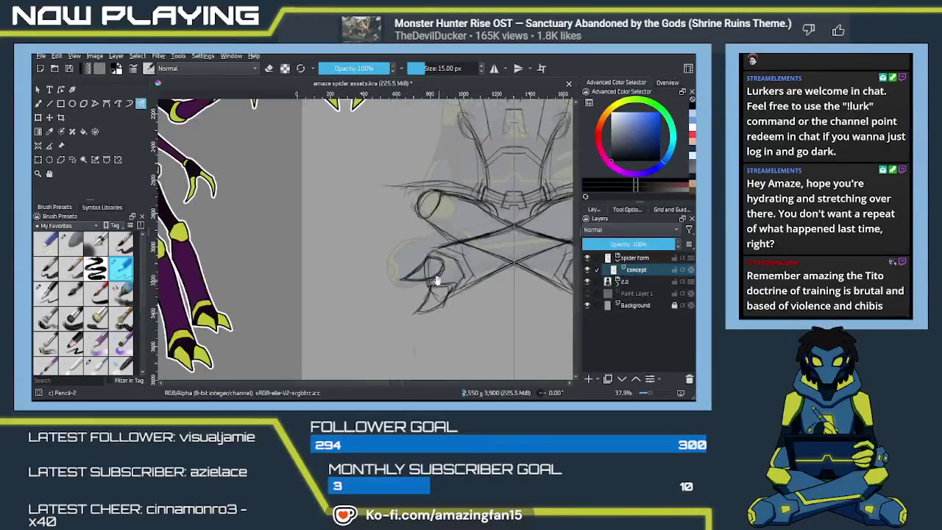
{"action": "mouse_move", "coordinate": [428, 255]}
{"action": "left_mouse_down"}
{"action": "mouse_move", "coordinate": [414, 273]}
{"action": "mouse_move", "coordinate": [464, 233]}
{"action": "left_mouse_up"}
{"action": "mouse_move", "coordinate": [401, 229]}
{"action": "left_mouse_down"}
{"action": "mouse_move", "coordinate": [378, 204]}
{"action": "mouse_move", "coordinate": [361, 303]}
{"action": "left_mouse_up"}
{"action": "key", "text": "ctrl+z"}
{"action": "left_click_drag", "start_coordinate": [372, 190], "coordinate": [367, 309]}
{"action": "left_click_drag", "start_coordinate": [374, 184], "coordinate": [377, 301]}
{"action": "key", "text": "ctrl+z"}
{"action": "left_click_drag", "start_coordinate": [373, 180], "coordinate": [377, 291]}
{"action": "key", "text": "ctrl+z"}
Sketch mirrored curved calf lines, long outer leg lines and lower foot lines
{"action": "mouse_move", "coordinate": [398, 158]}
{"action": "left_mouse_down"}
{"action": "mouse_move", "coordinate": [364, 162]}
{"action": "mouse_move", "coordinate": [372, 298]}
{"action": "left_mouse_up"}
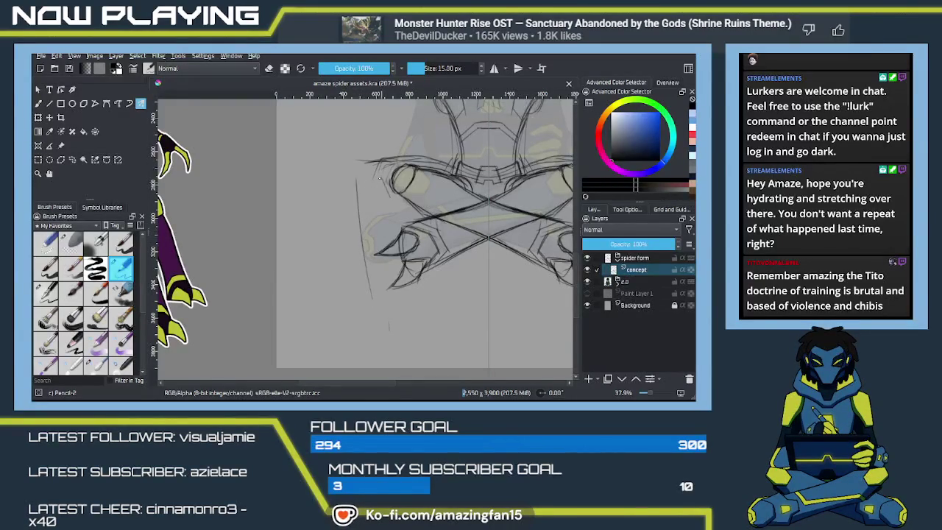
{"action": "left_click_drag", "start_coordinate": [383, 182], "coordinate": [402, 223]}
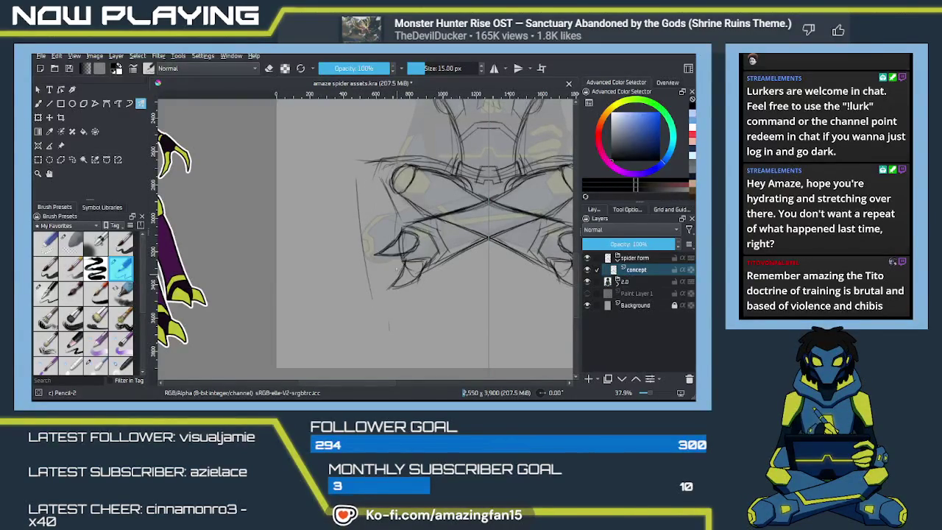
{"action": "left_click_drag", "start_coordinate": [400, 276], "coordinate": [413, 321]}
{"action": "left_click_drag", "start_coordinate": [404, 267], "coordinate": [421, 329]}
{"action": "left_click_drag", "start_coordinate": [351, 197], "coordinate": [371, 330]}
{"action": "mouse_move", "coordinate": [366, 255]}
{"action": "left_mouse_down"}
{"action": "mouse_move", "coordinate": [378, 321]}
{"action": "mouse_move", "coordinate": [321, 285]}
{"action": "left_mouse_up"}
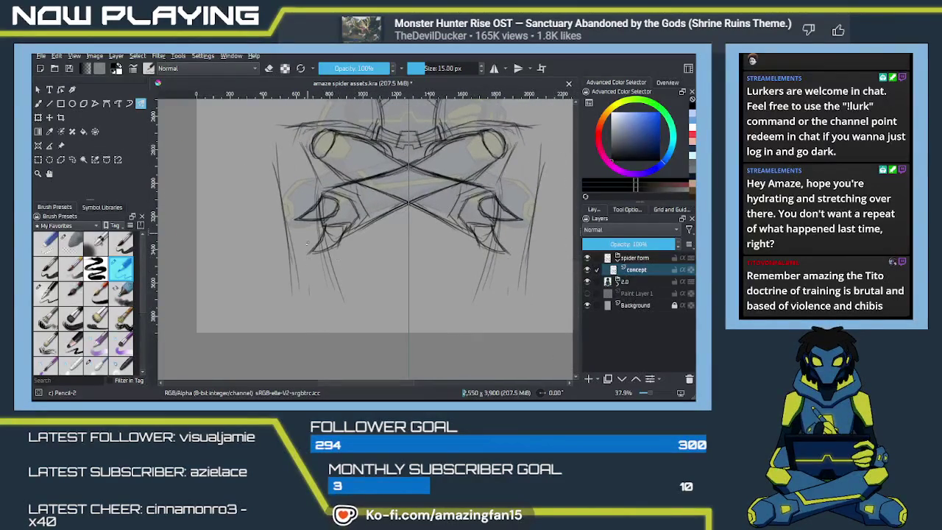
{"action": "mouse_move", "coordinate": [276, 164]}
{"action": "left_mouse_down"}
{"action": "mouse_move", "coordinate": [299, 301]}
{"action": "mouse_move", "coordinate": [298, 293]}
{"action": "mouse_move", "coordinate": [329, 301]}
{"action": "left_mouse_up"}
{"action": "left_click_drag", "start_coordinate": [330, 249], "coordinate": [352, 299]}
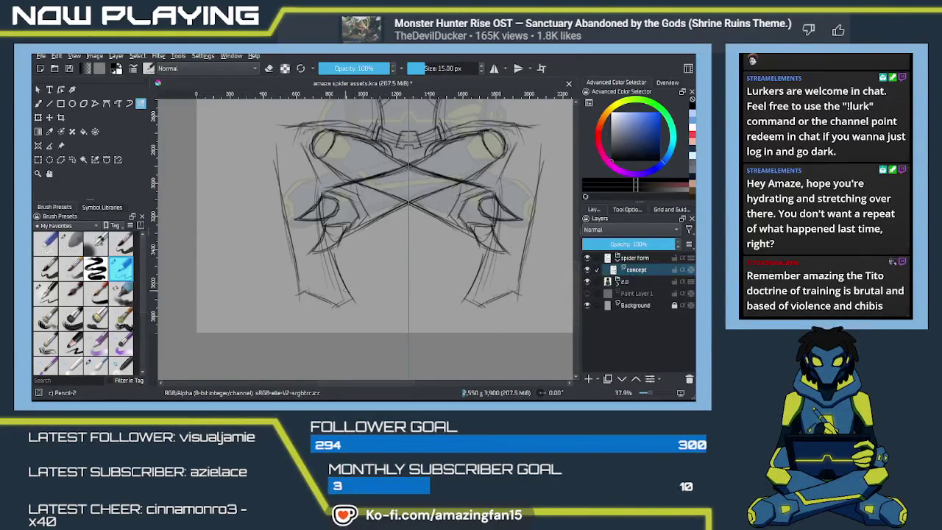
Add short strokes shaping the left foot, then recentre the whole symmetric sketch
{"action": "mouse_move", "coordinate": [200, 262]}
{"action": "left_mouse_down"}
{"action": "mouse_move", "coordinate": [457, 262]}
{"action": "mouse_move", "coordinate": [442, 276]}
{"action": "mouse_move", "coordinate": [328, 277]}
{"action": "left_mouse_up"}
{"action": "mouse_move", "coordinate": [456, 276]}
{"action": "left_mouse_down"}
{"action": "mouse_move", "coordinate": [429, 259]}
{"action": "mouse_move", "coordinate": [437, 265]}
{"action": "left_mouse_up"}
{"action": "left_click_drag", "start_coordinate": [415, 300], "coordinate": [421, 280]}
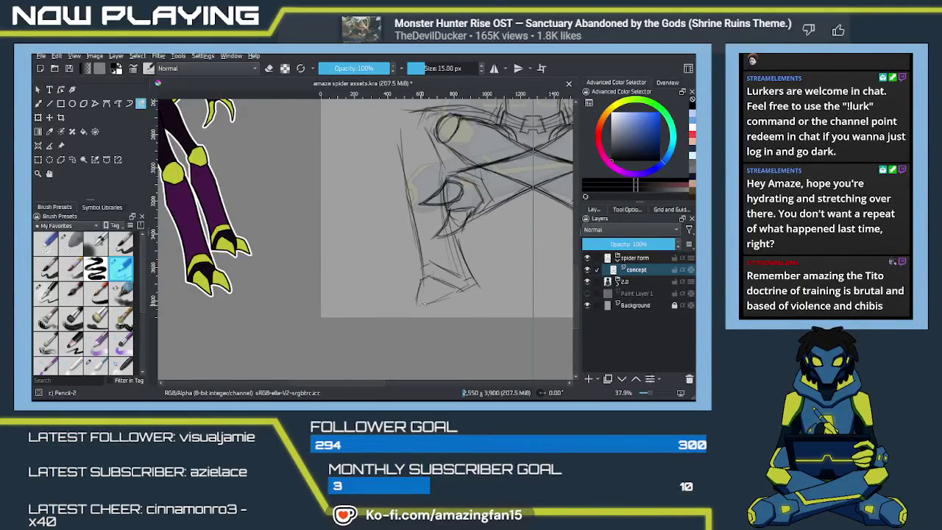
{"action": "mouse_move", "coordinate": [433, 285]}
{"action": "left_mouse_down"}
{"action": "mouse_move", "coordinate": [406, 314]}
{"action": "mouse_move", "coordinate": [445, 298]}
{"action": "left_mouse_up"}
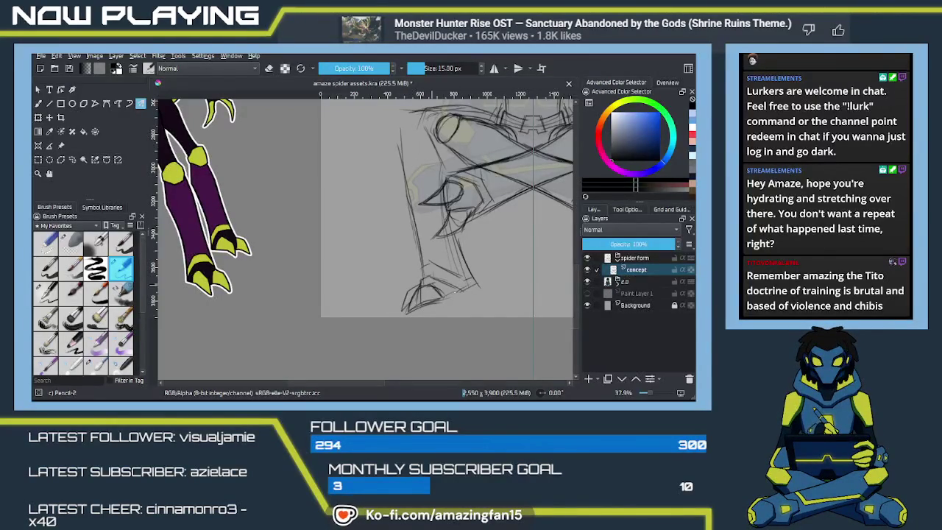
{"action": "left_click_drag", "start_coordinate": [539, 254], "coordinate": [418, 288]}
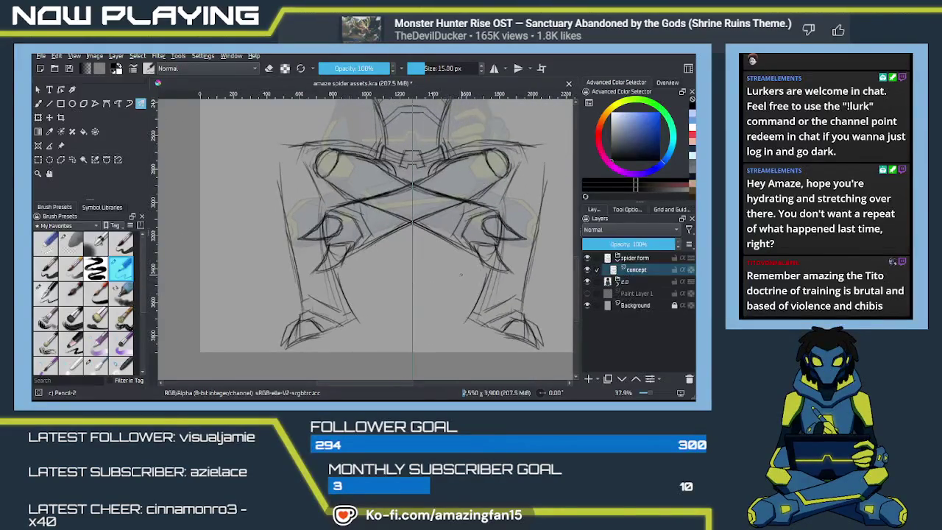
{"action": "scroll", "coordinate": [434, 279], "scroll_direction": "down", "scroll_amount": 5}
{"action": "key", "text": "minus"}
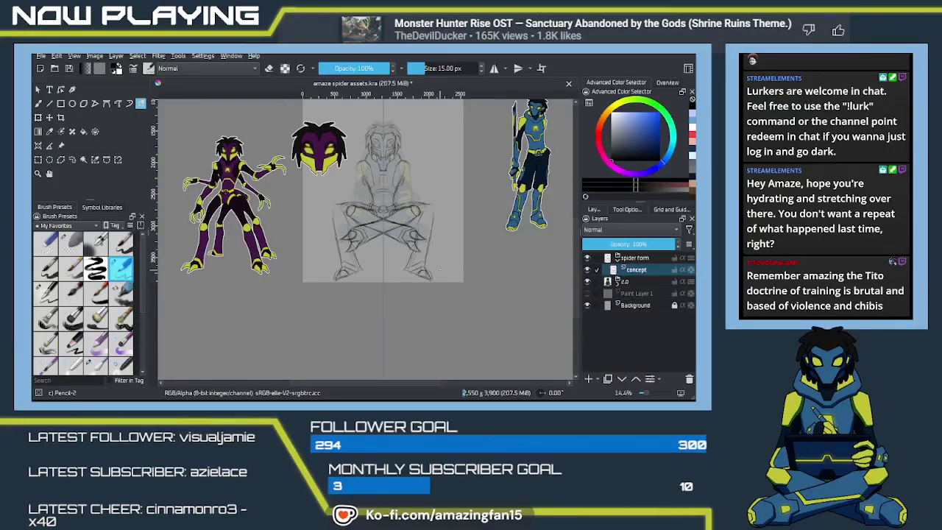
{"action": "scroll", "coordinate": [320, 186], "scroll_direction": "up", "scroll_amount": 1}
{"action": "scroll", "coordinate": [321, 185], "scroll_direction": "up", "scroll_amount": 5}
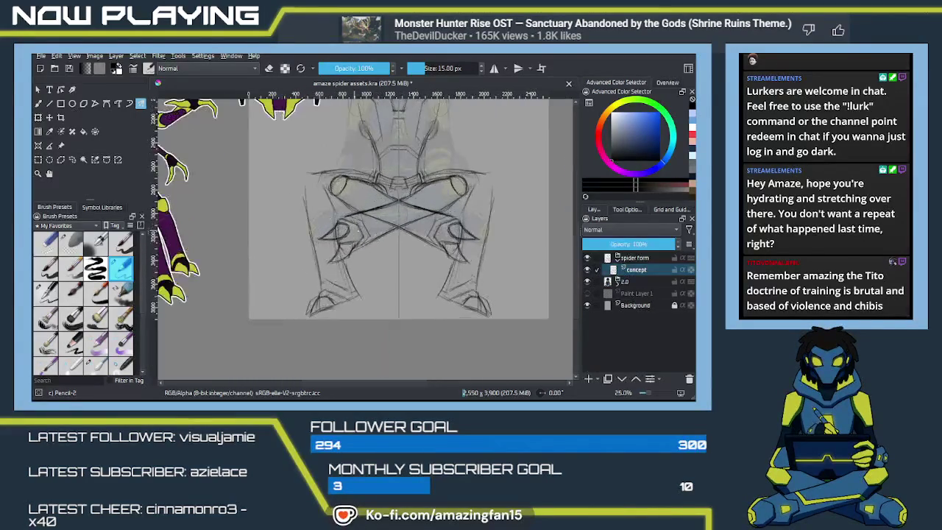
{"action": "scroll", "coordinate": [390, 217], "scroll_direction": "down", "scroll_amount": 3}
{"action": "left_click_drag", "start_coordinate": [427, 255], "coordinate": [446, 244]}
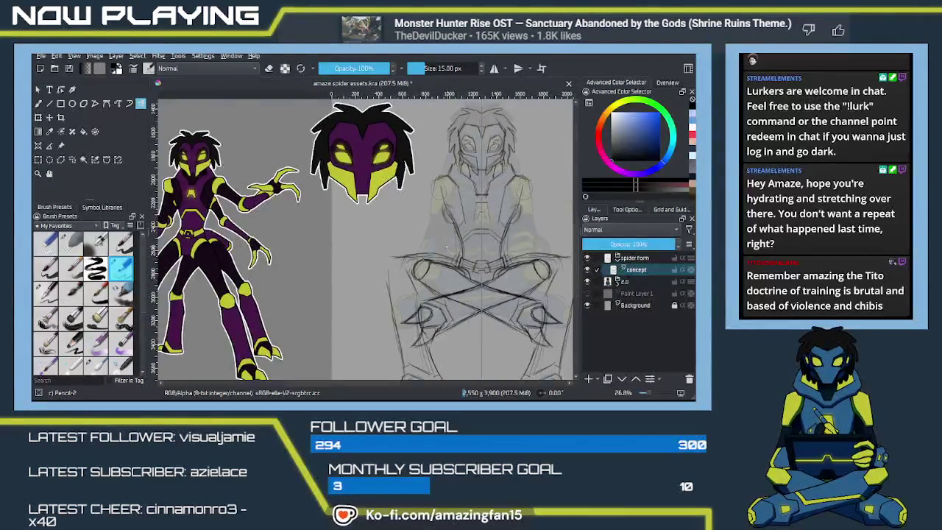
{"action": "scroll", "coordinate": [482, 221], "scroll_direction": "up", "scroll_amount": 1}
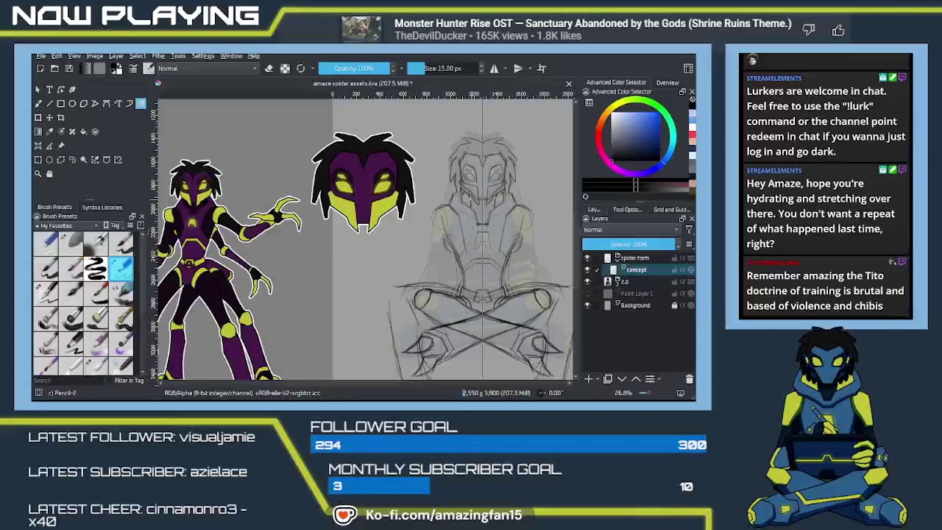
{"action": "left_click_drag", "start_coordinate": [445, 214], "coordinate": [460, 201]}
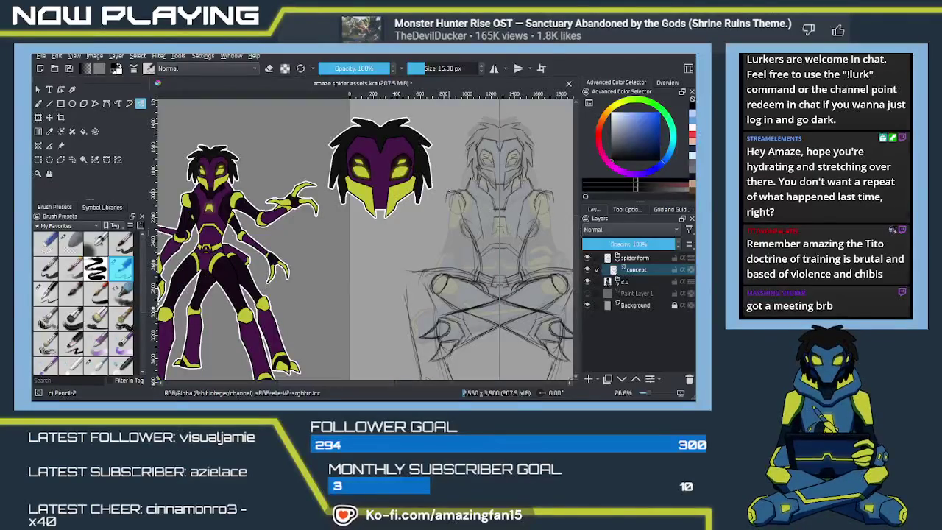
Redraw both shoulders larger and rounder with darker mirrored outlines
{"action": "mouse_move", "coordinate": [451, 193]}
{"action": "left_mouse_down"}
{"action": "mouse_move", "coordinate": [446, 213]}
{"action": "mouse_move", "coordinate": [463, 209]}
{"action": "left_mouse_up"}
{"action": "left_click_drag", "start_coordinate": [534, 195], "coordinate": [534, 212]}
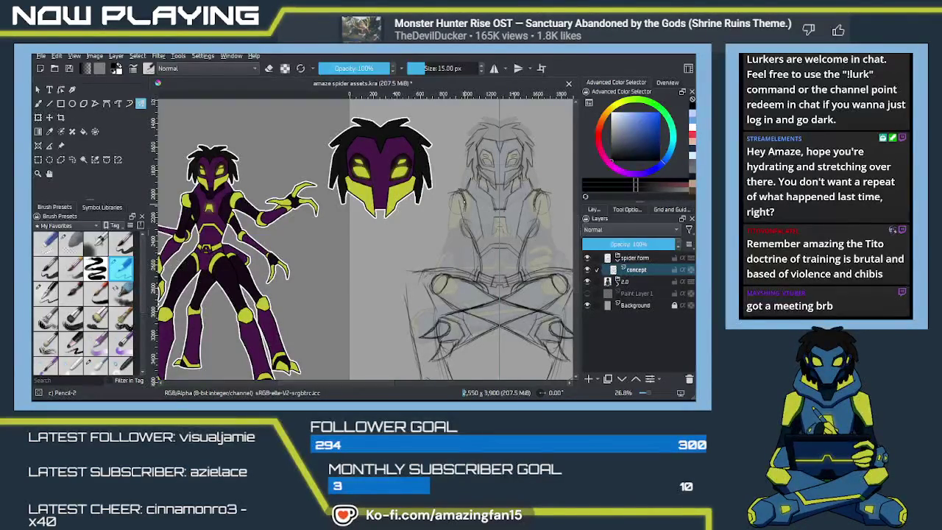
{"action": "left_click_drag", "start_coordinate": [450, 190], "coordinate": [449, 212]}
{"action": "left_click_drag", "start_coordinate": [541, 194], "coordinate": [548, 213]}
{"action": "left_click_drag", "start_coordinate": [455, 205], "coordinate": [437, 254]}
Darken the mirrored torso side lines, then pan to frame the character
{"action": "left_click_drag", "start_coordinate": [441, 221], "coordinate": [435, 248]}
{"action": "mouse_move", "coordinate": [455, 217]}
{"action": "left_mouse_down"}
{"action": "mouse_move", "coordinate": [446, 258]}
{"action": "mouse_move", "coordinate": [449, 245]}
{"action": "mouse_move", "coordinate": [414, 273]}
{"action": "mouse_move", "coordinate": [395, 257]}
{"action": "left_mouse_up"}
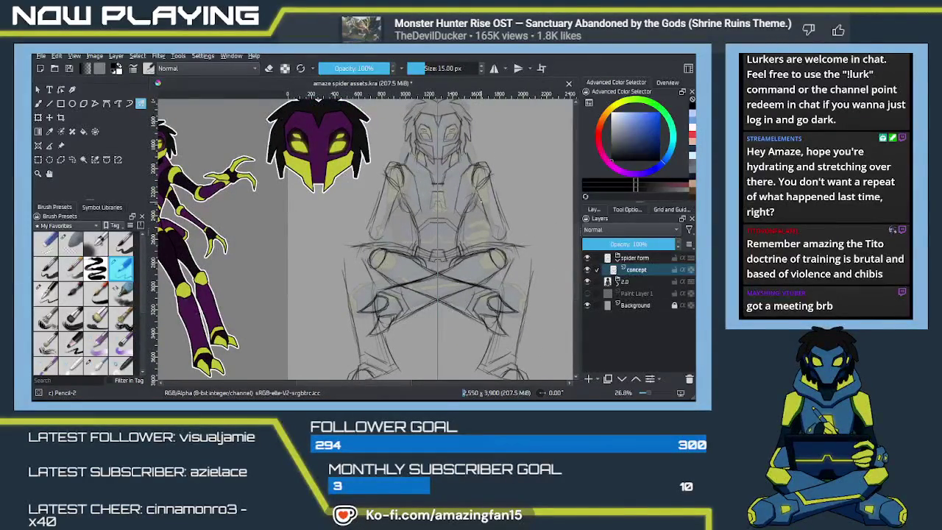
{"action": "left_click_drag", "start_coordinate": [483, 219], "coordinate": [477, 236]}
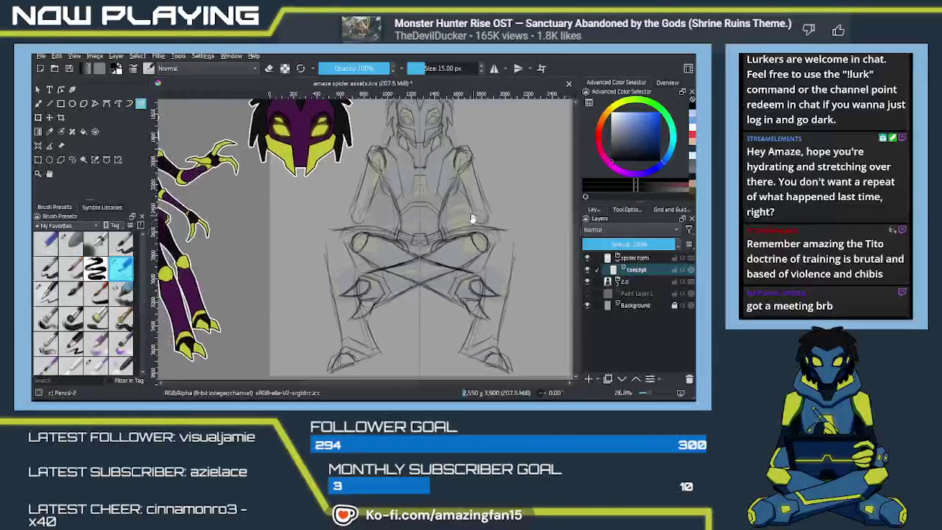
{"action": "mouse_move", "coordinate": [477, 236]}
{"action": "left_mouse_down"}
{"action": "mouse_move", "coordinate": [563, 226]}
{"action": "mouse_move", "coordinate": [452, 198]}
{"action": "mouse_move", "coordinate": [437, 233]}
{"action": "left_mouse_up"}
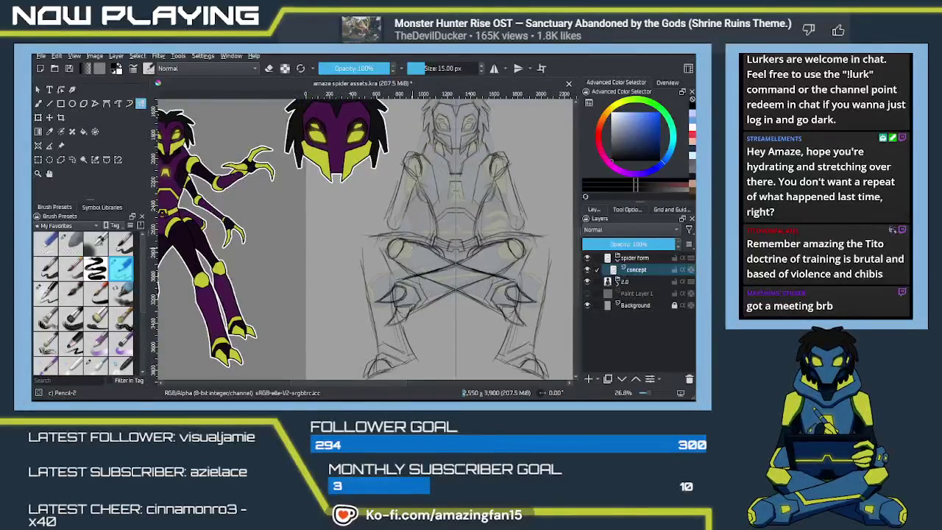
{"action": "left_click_drag", "start_coordinate": [383, 268], "coordinate": [410, 265]}
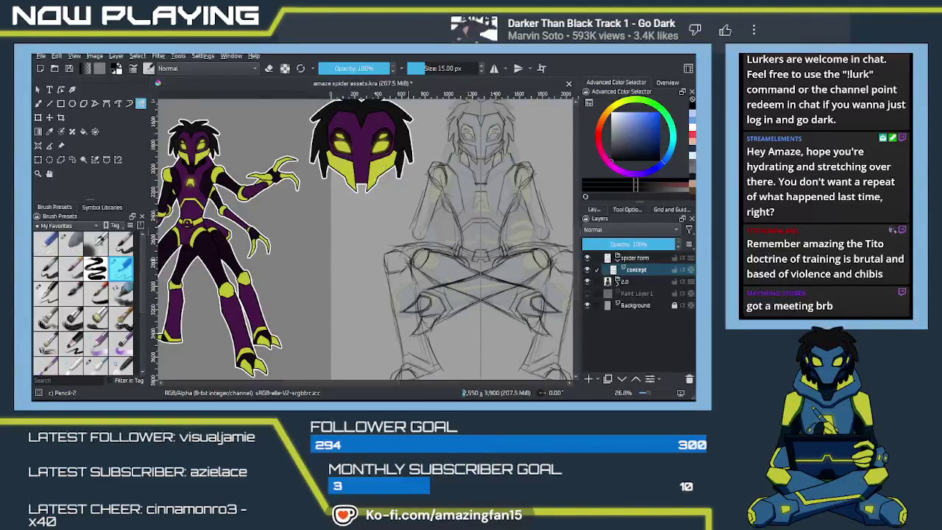
Replace the discarded knee stroke with a short stroke on the left leg
{"action": "left_click_drag", "start_coordinate": [415, 252], "coordinate": [412, 266]}
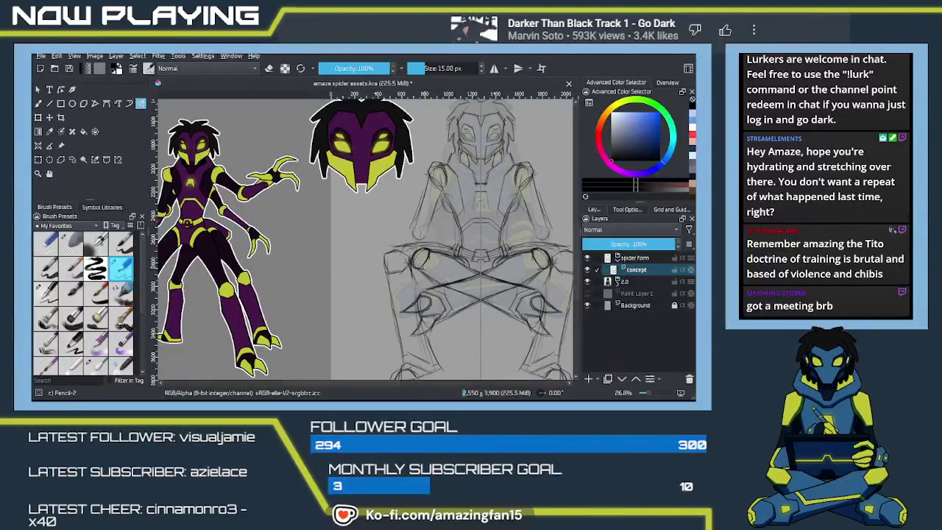
{"action": "key", "text": "ctrl+z"}
{"action": "left_click_drag", "start_coordinate": [422, 291], "coordinate": [397, 247]}
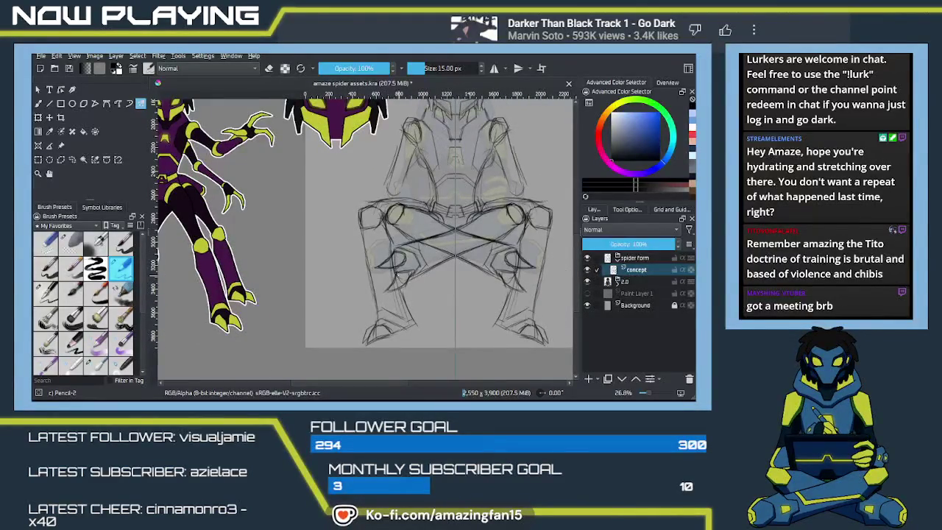
{"action": "mouse_move", "coordinate": [401, 253]}
{"action": "left_mouse_down"}
{"action": "mouse_move", "coordinate": [395, 287]}
{"action": "mouse_move", "coordinate": [412, 325]}
{"action": "left_mouse_up"}
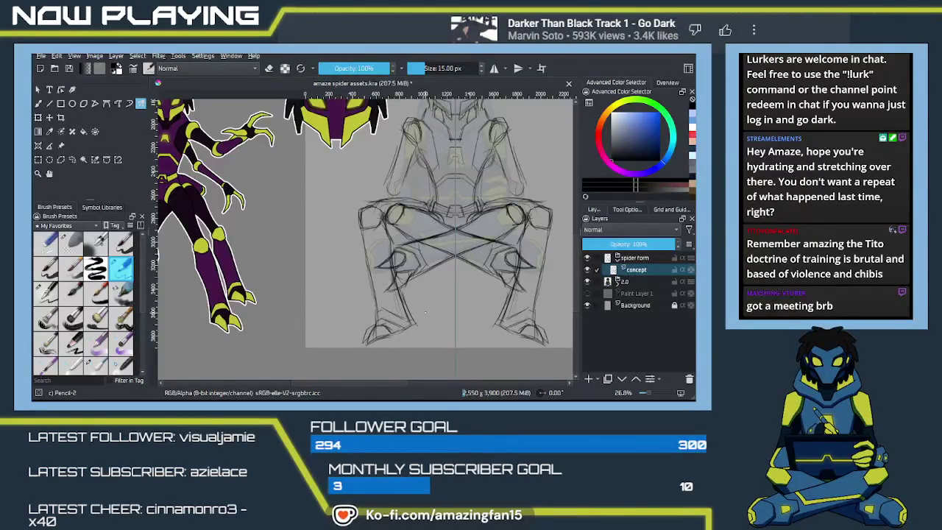
Erase stray faint lines on the lower left leg, then return to the pencil
{"action": "key", "text": "e"}
{"action": "mouse_move", "coordinate": [417, 327]}
{"action": "left_mouse_down"}
{"action": "mouse_move", "coordinate": [403, 295]}
{"action": "mouse_move", "coordinate": [417, 297]}
{"action": "left_mouse_up"}
{"action": "key", "text": "e"}
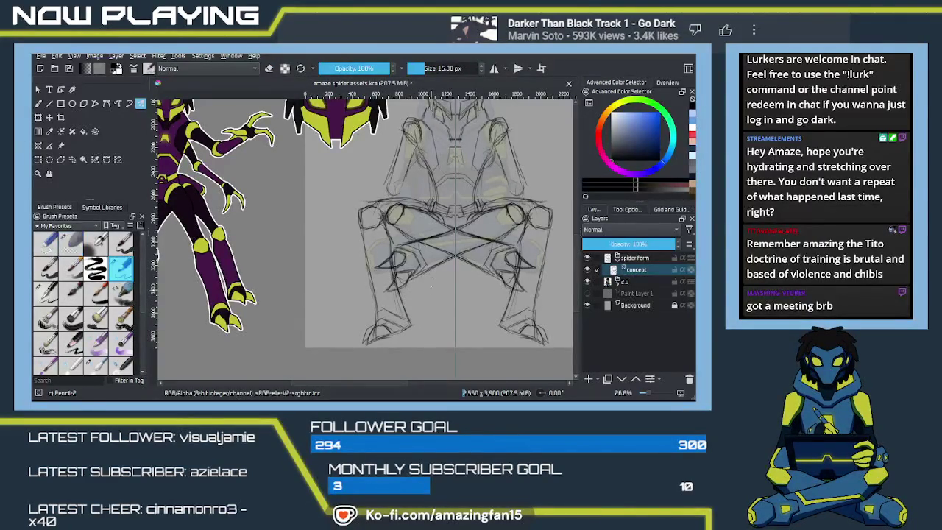
{"action": "mouse_move", "coordinate": [456, 174]}
{"action": "left_mouse_down"}
{"action": "mouse_move", "coordinate": [400, 299]}
{"action": "mouse_move", "coordinate": [417, 285]}
{"action": "mouse_move", "coordinate": [447, 281]}
{"action": "left_mouse_up"}
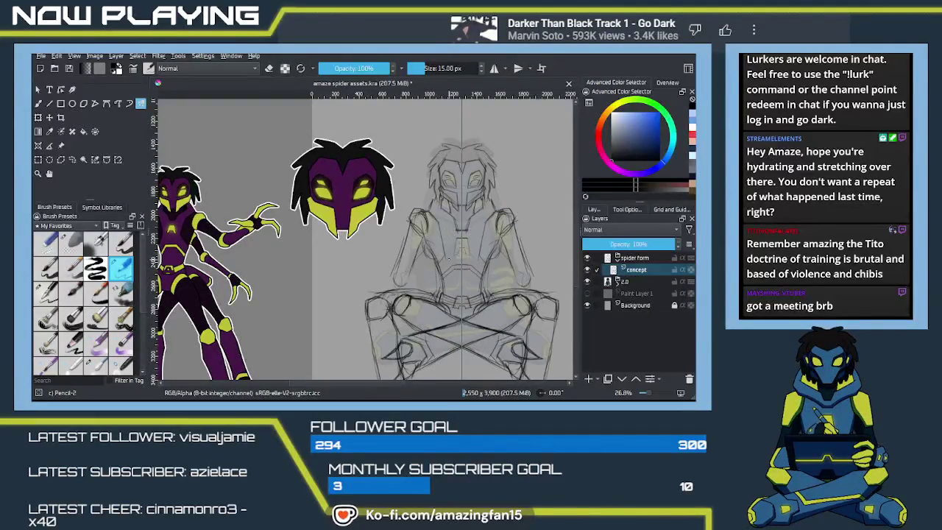
Add one short dark Pencil-2 stroke to the crossed legs and pan to compare
{"action": "mouse_move", "coordinate": [485, 275]}
{"action": "left_mouse_down"}
{"action": "mouse_move", "coordinate": [474, 263]}
{"action": "mouse_move", "coordinate": [461, 269]}
{"action": "left_mouse_up"}
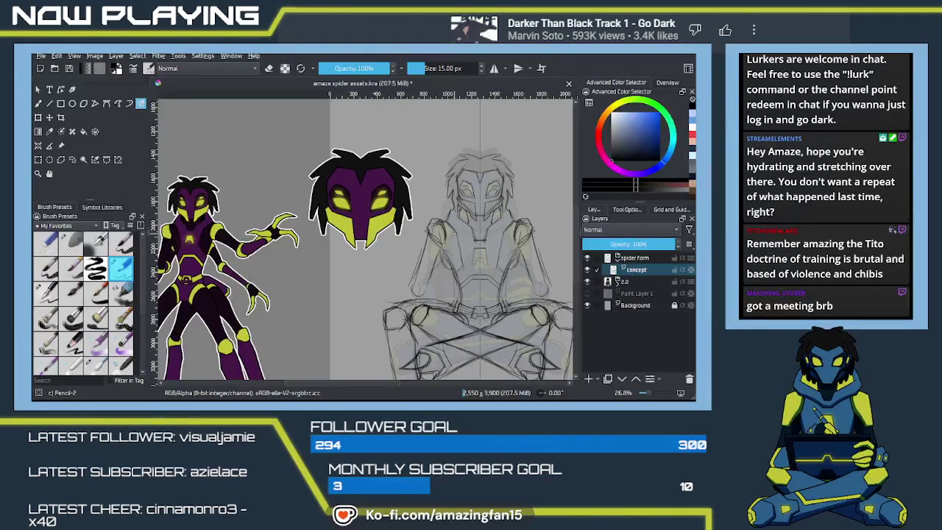
{"action": "left_click_drag", "start_coordinate": [454, 232], "coordinate": [458, 257]}
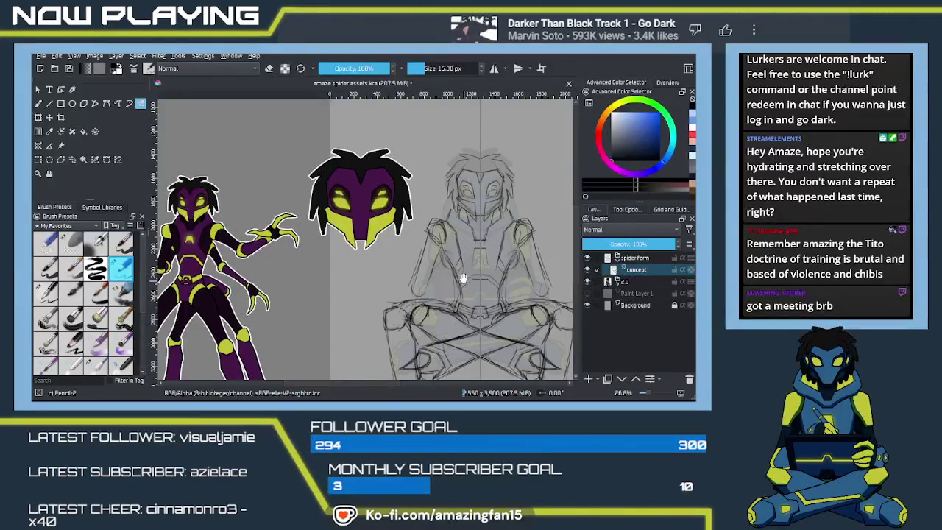
{"action": "left_click_drag", "start_coordinate": [463, 278], "coordinate": [413, 276]}
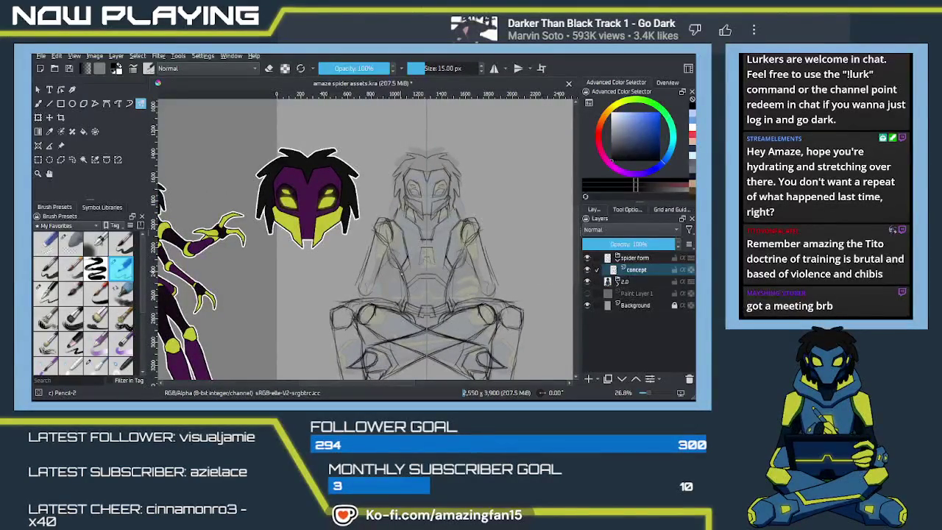
{"action": "mouse_move", "coordinate": [421, 286]}
{"action": "left_mouse_down"}
{"action": "mouse_move", "coordinate": [486, 262]}
{"action": "mouse_move", "coordinate": [454, 260]}
{"action": "left_mouse_up"}
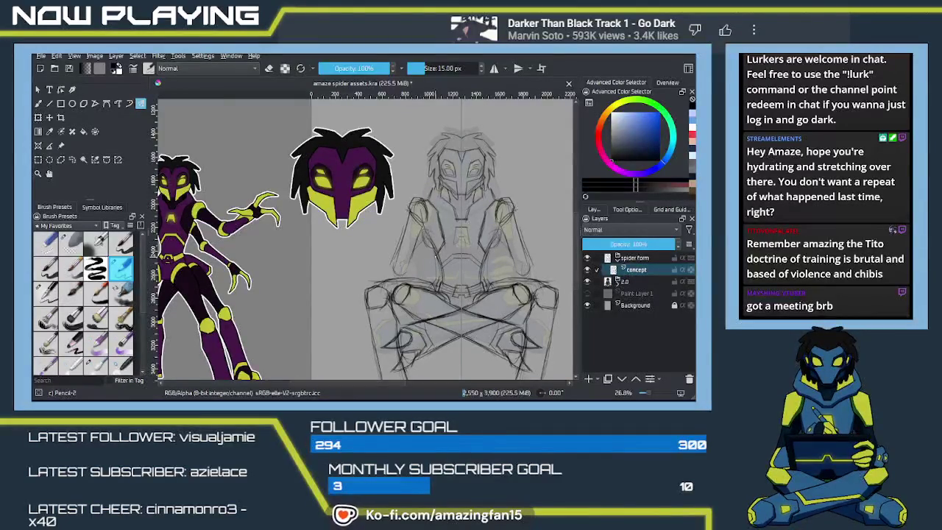
{"action": "mouse_move", "coordinate": [448, 241]}
{"action": "left_mouse_down"}
{"action": "mouse_move", "coordinate": [465, 265]}
{"action": "mouse_move", "coordinate": [451, 239]}
{"action": "mouse_move", "coordinate": [405, 233]}
{"action": "left_mouse_up"}
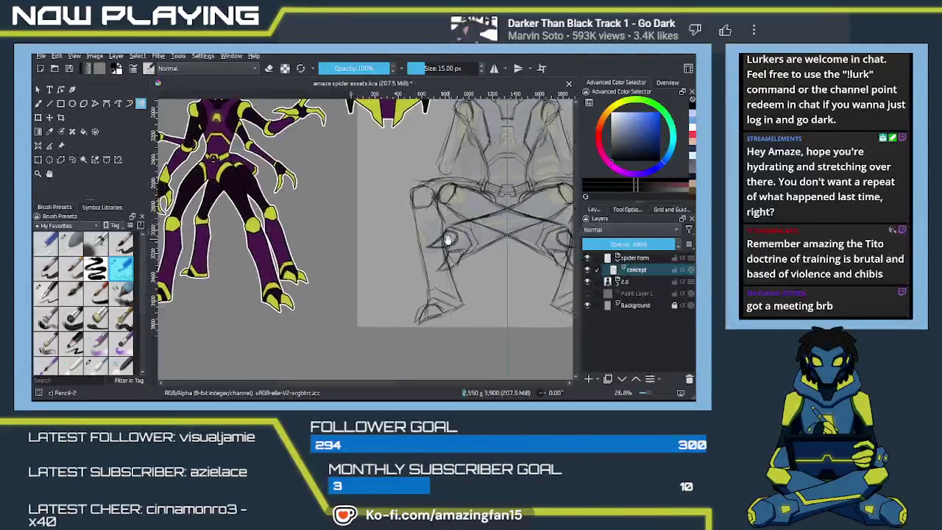
Erase stray lines at the bottom of both legs with Eraser Soft
{"action": "left_click", "coordinate": [71, 243]}
{"action": "left_click_drag", "start_coordinate": [401, 293], "coordinate": [423, 283]}
{"action": "left_click_drag", "start_coordinate": [557, 281], "coordinate": [571, 292]}
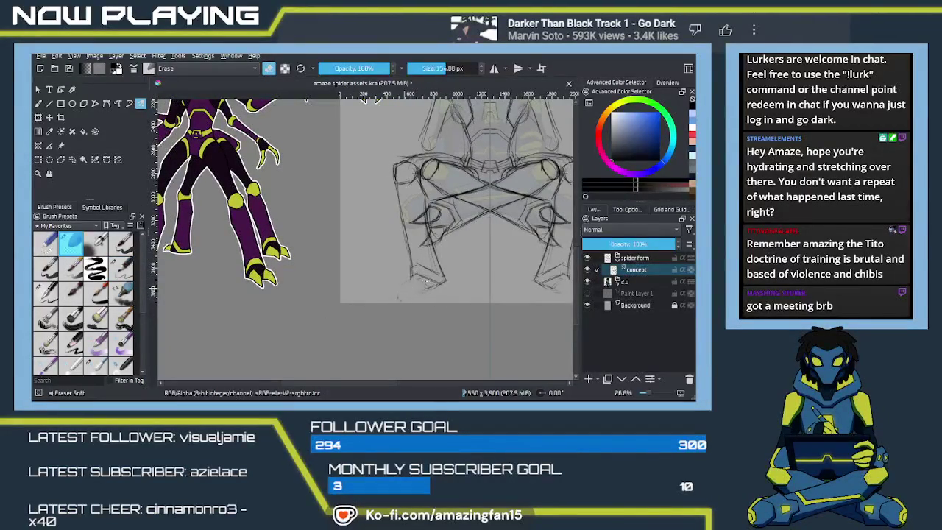
Back on the pencil, add a short stroke refining the lower-left leg
{"action": "key", "text": "slash"}
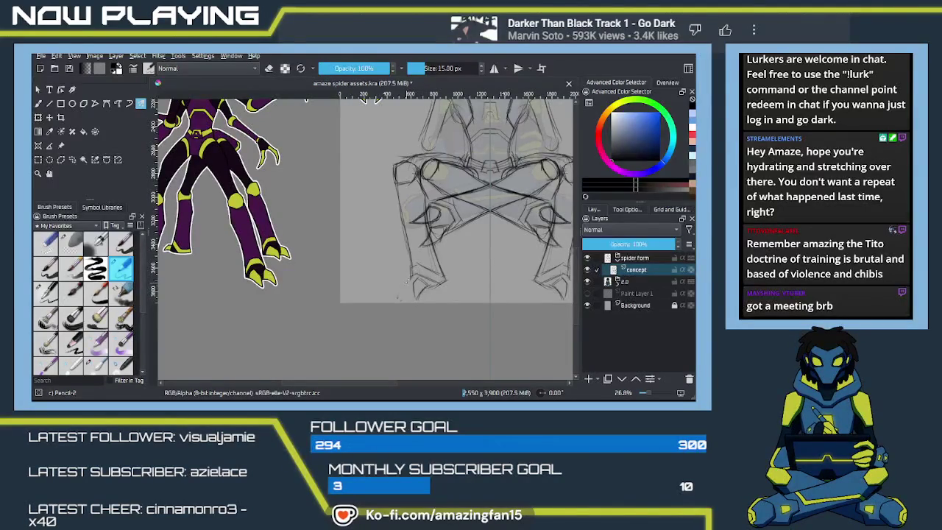
{"action": "left_click_drag", "start_coordinate": [401, 299], "coordinate": [404, 287]}
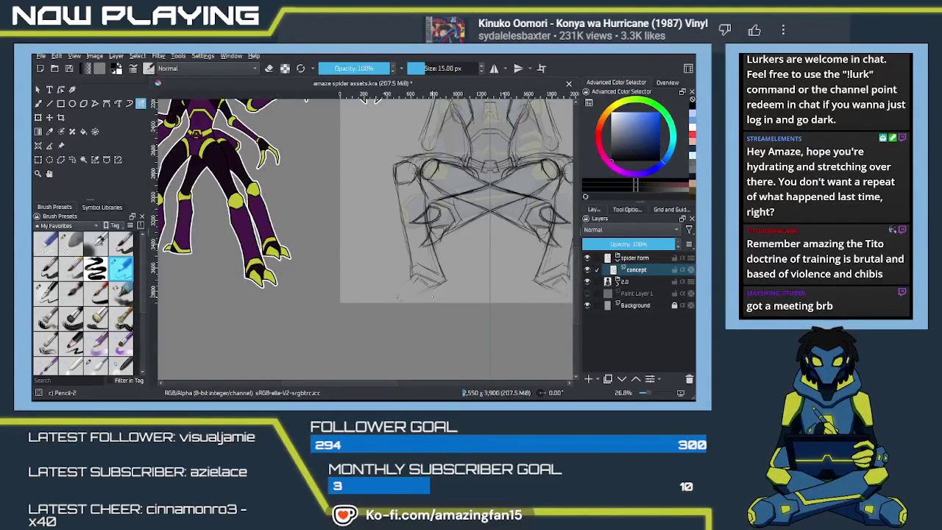
{"action": "left_click_drag", "start_coordinate": [432, 292], "coordinate": [401, 289]}
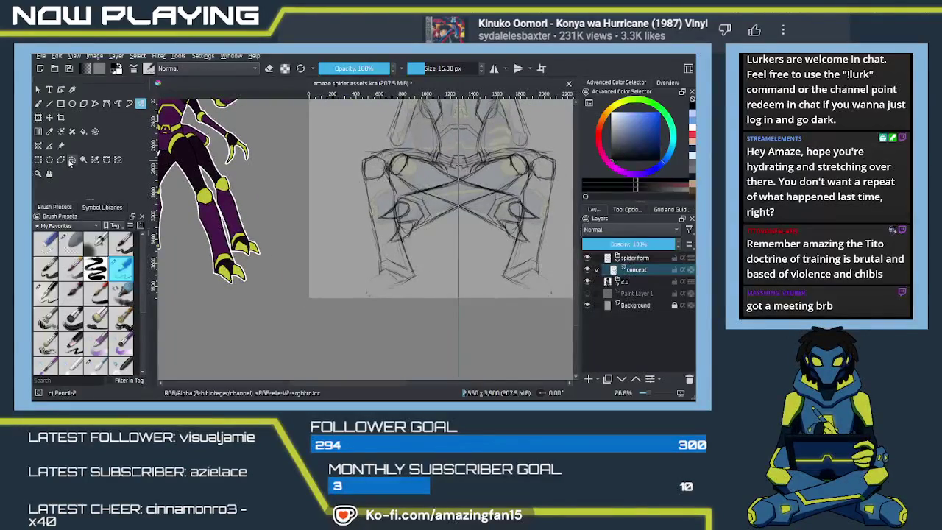
Lasso an elliptical freehand selection around the lower legs and feet
{"action": "key", "text": "ctrl+r"}
{"action": "left_click_drag", "start_coordinate": [548, 257], "coordinate": [345, 258]}
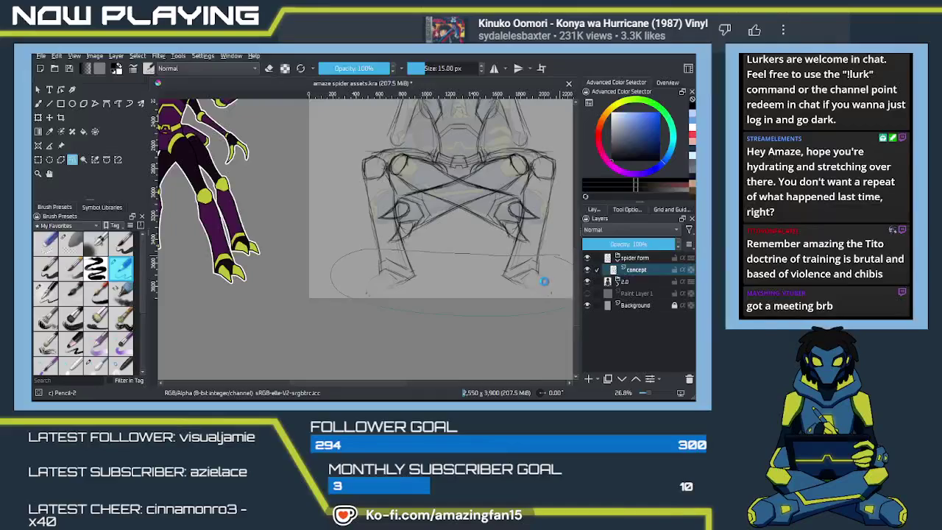
{"action": "left_click_drag", "start_coordinate": [524, 299], "coordinate": [493, 298]}
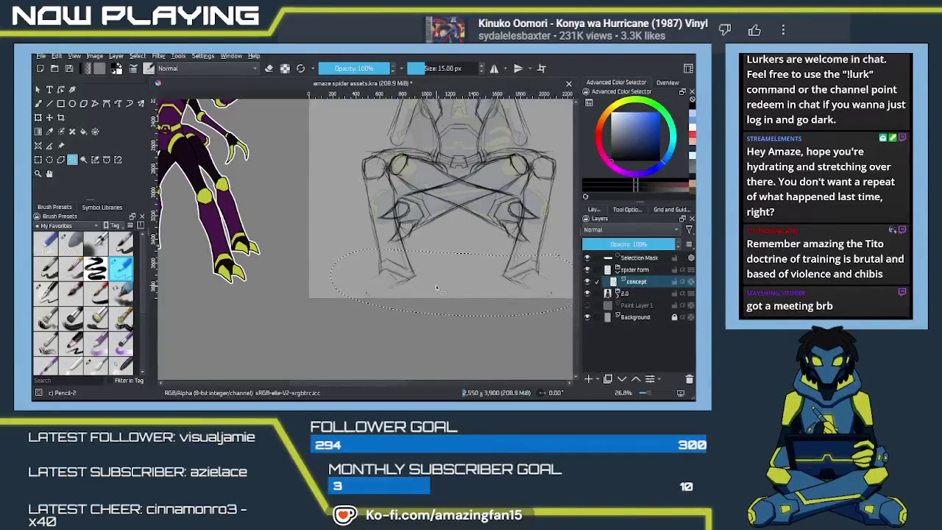
{"action": "key", "text": "ctrl+t"}
{"action": "key", "text": "Escape"}
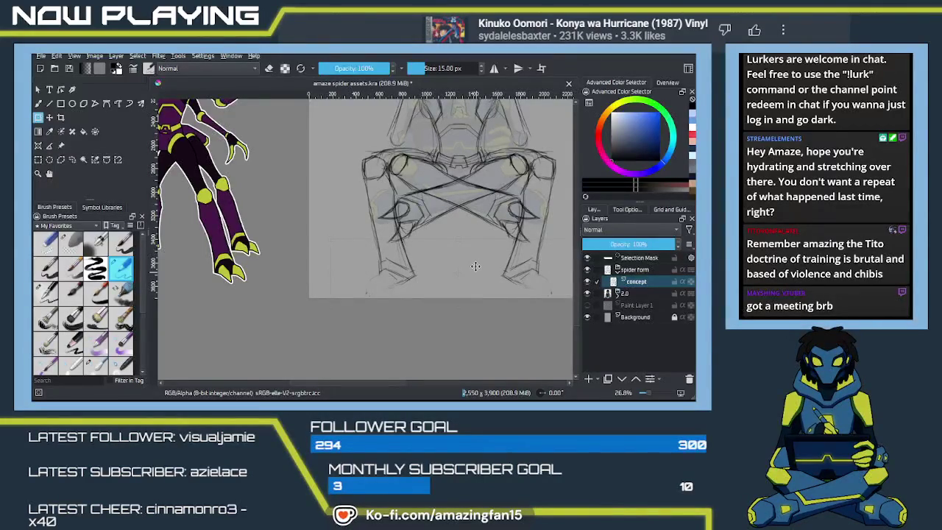
Move the selected lower legs slightly downward with transforms, apply, and deselect
{"action": "key", "text": "ctrl+t"}
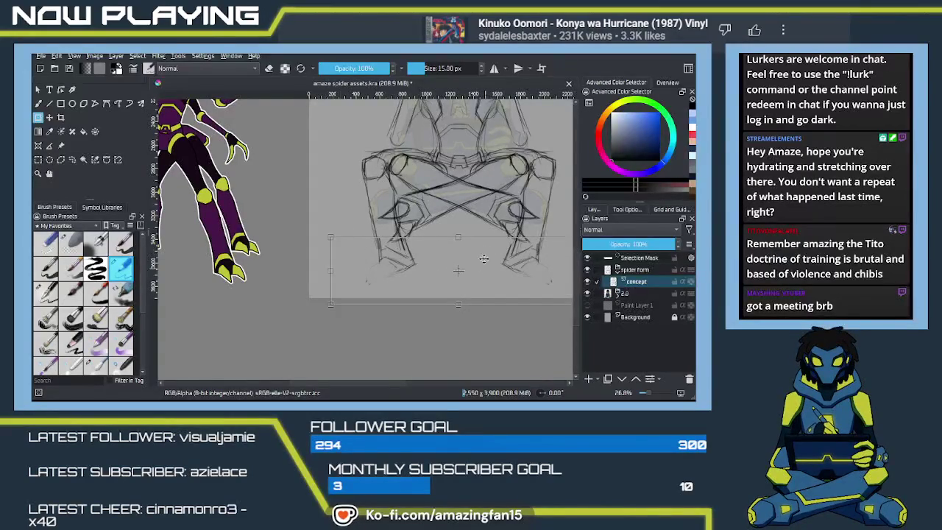
{"action": "key", "text": "Return"}
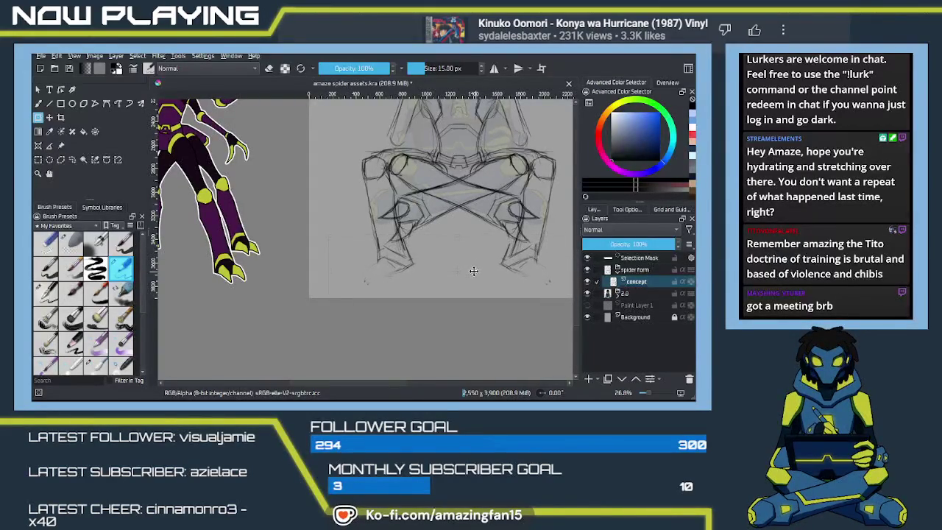
{"action": "left_click_drag", "start_coordinate": [474, 271], "coordinate": [474, 272]}
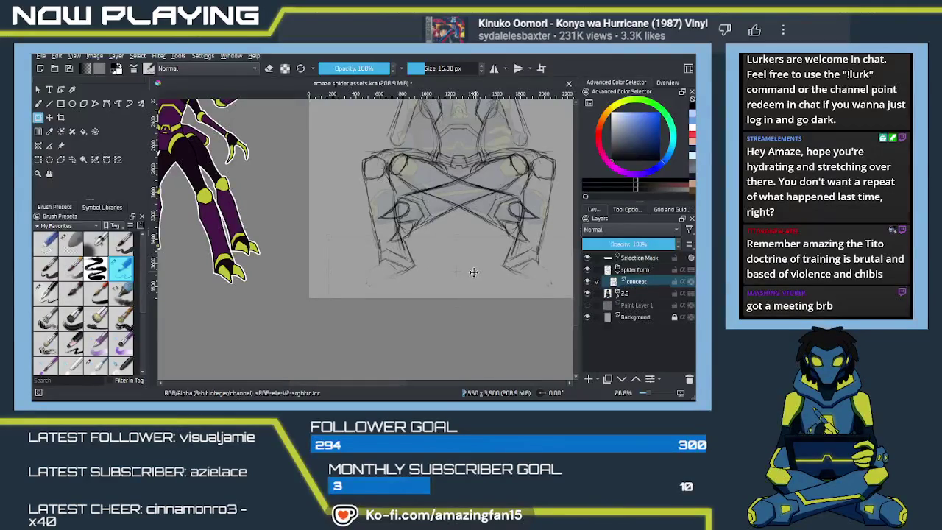
{"action": "key", "text": "ctrl+t"}
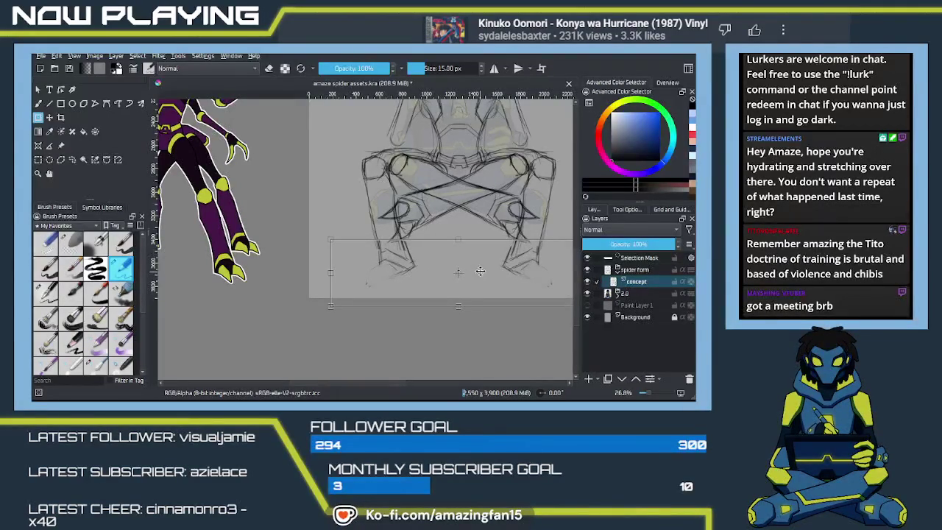
{"action": "key", "text": "Return"}
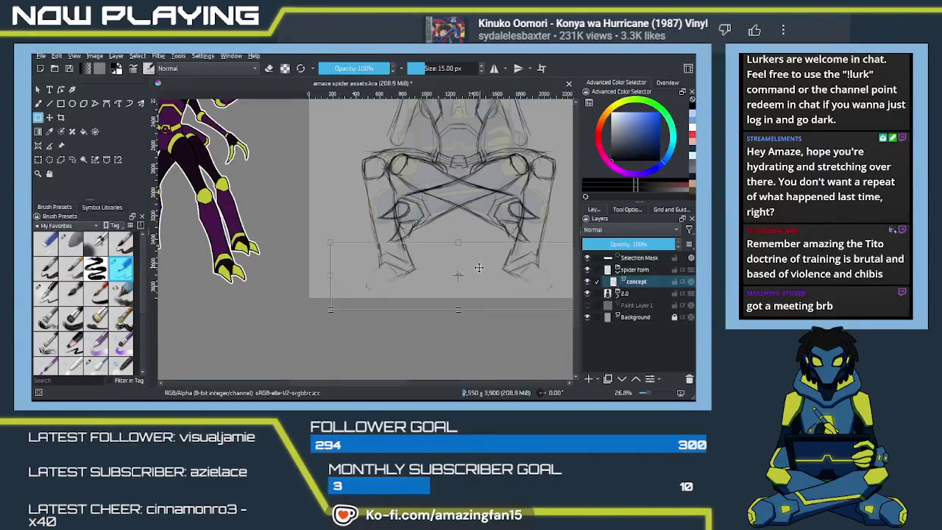
{"action": "scroll", "coordinate": [479, 268], "scroll_direction": "up", "scroll_amount": 3}
{"action": "key", "text": "ctrl+t"}
{"action": "left_click_drag", "start_coordinate": [442, 252], "coordinate": [451, 229]}
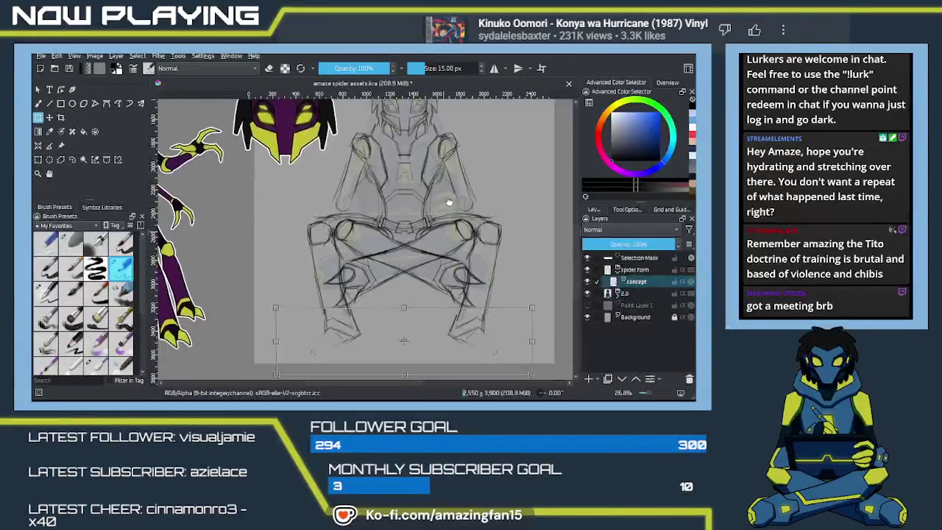
{"action": "key", "text": "Return"}
{"action": "key", "text": "ctrl+shift+a"}
{"action": "scroll", "coordinate": [420, 273], "scroll_direction": "up", "scroll_amount": 2}
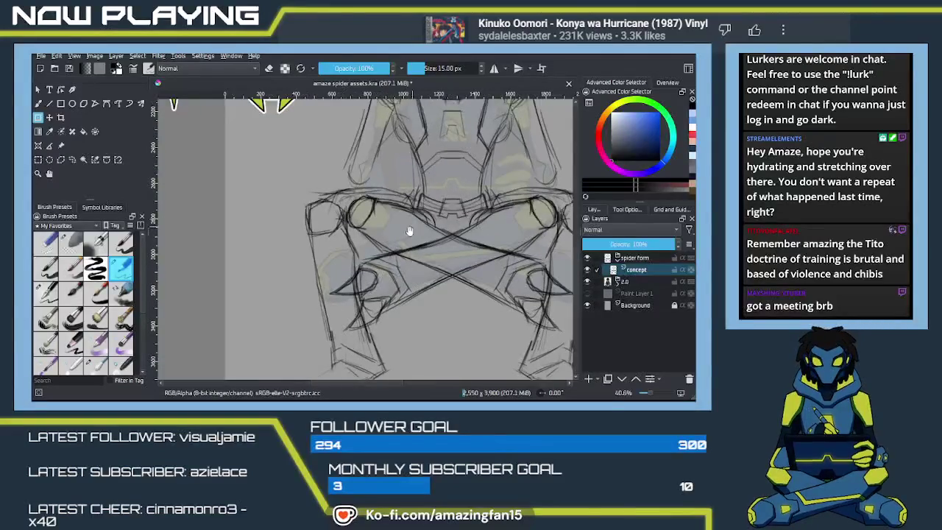
With the mirrored brush, sketch strokes on the lower leg and sketch bottom
{"action": "scroll", "coordinate": [409, 231], "scroll_direction": "up", "scroll_amount": 1}
{"action": "key", "text": "b"}
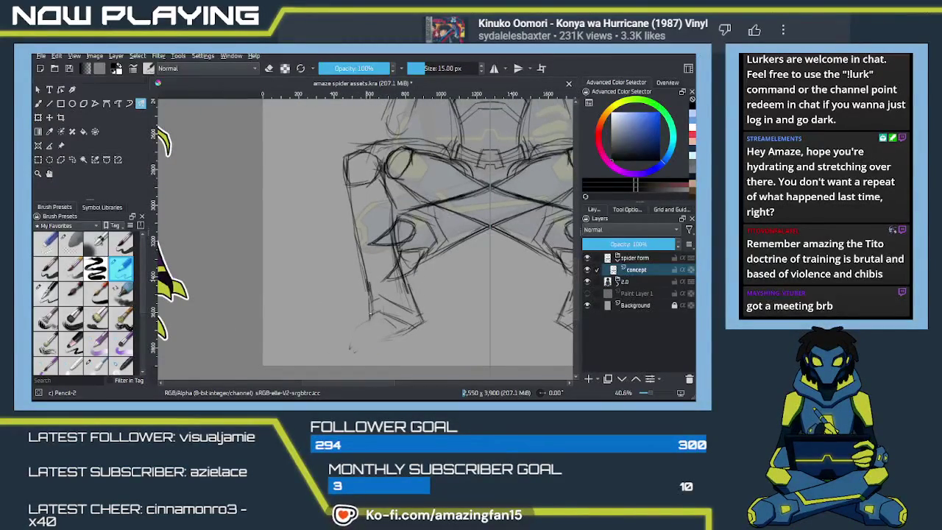
{"action": "left_click_drag", "start_coordinate": [405, 275], "coordinate": [422, 314]}
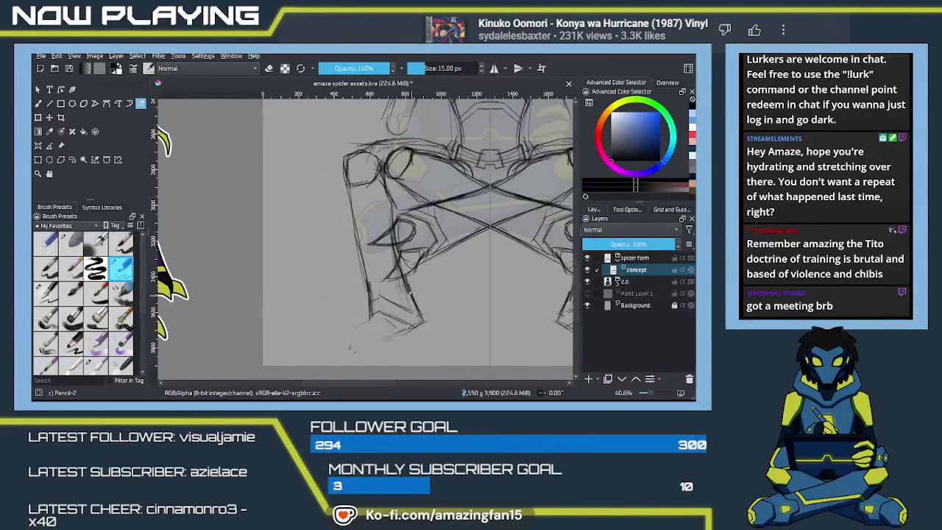
{"action": "scroll", "coordinate": [398, 309], "scroll_direction": "down", "scroll_amount": 2}
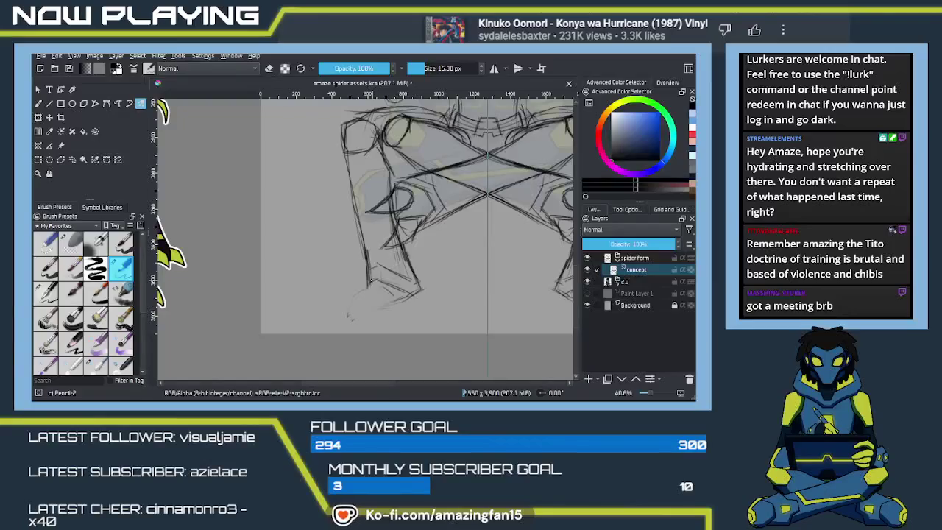
{"action": "mouse_move", "coordinate": [382, 280]}
{"action": "left_mouse_down"}
{"action": "mouse_move", "coordinate": [409, 292]}
{"action": "mouse_move", "coordinate": [412, 246]}
{"action": "left_mouse_up"}
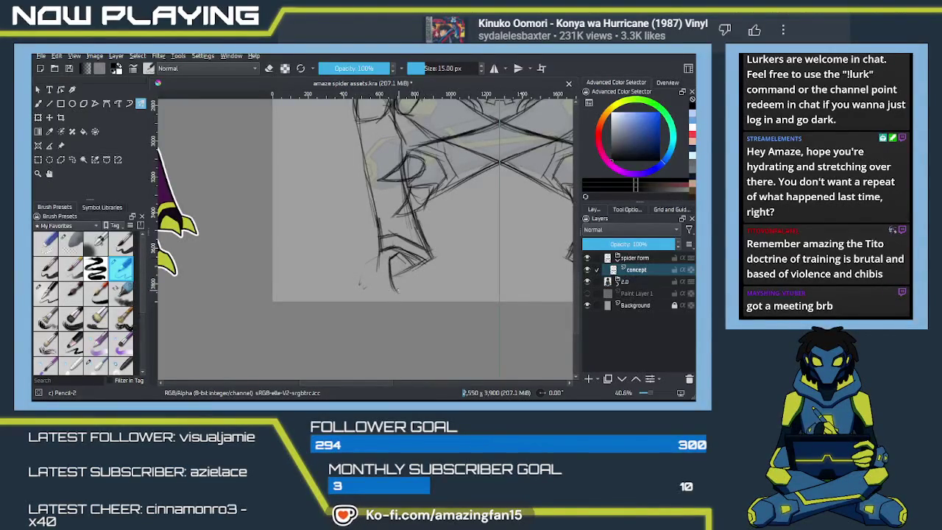
Sketch claw lines on the foot beside the reference claws
{"action": "mouse_move", "coordinate": [394, 255]}
{"action": "left_mouse_down"}
{"action": "mouse_move", "coordinate": [469, 269]}
{"action": "mouse_move", "coordinate": [388, 258]}
{"action": "mouse_move", "coordinate": [407, 245]}
{"action": "left_mouse_up"}
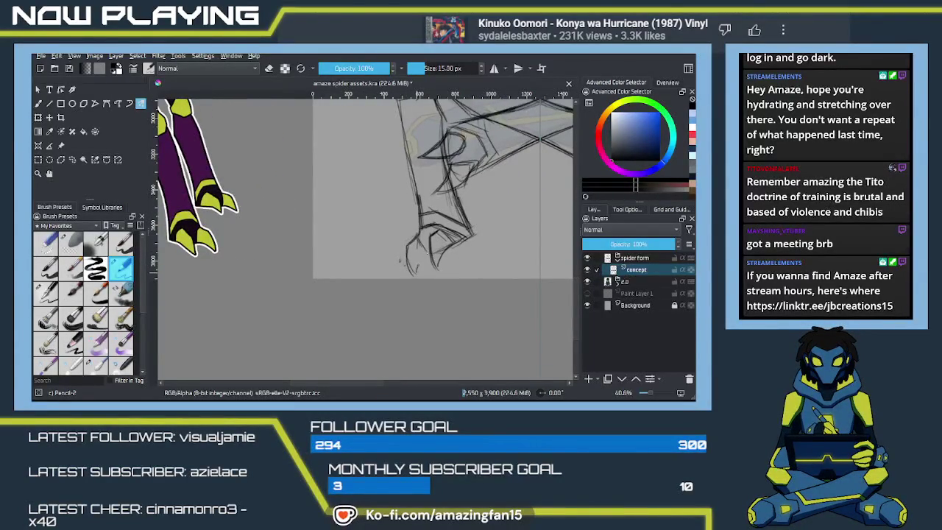
{"action": "left_click_drag", "start_coordinate": [425, 242], "coordinate": [421, 256]}
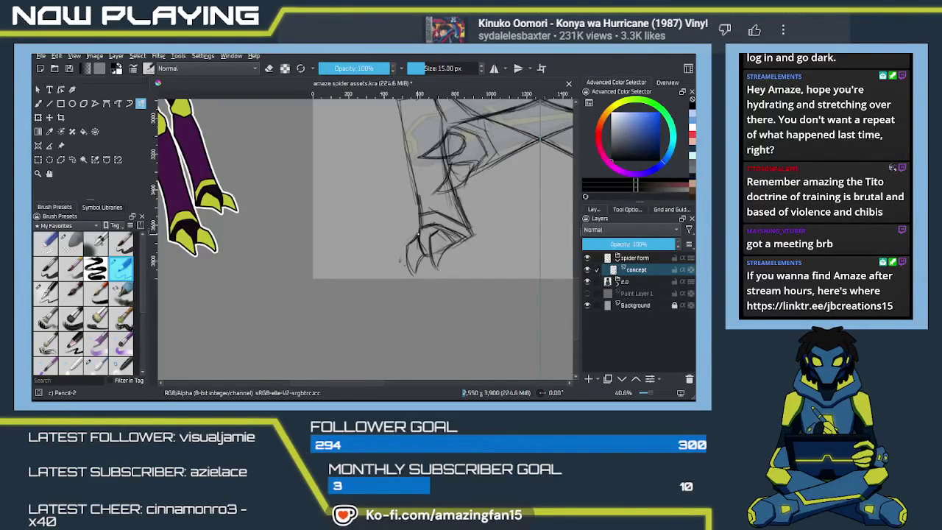
{"action": "left_click_drag", "start_coordinate": [417, 234], "coordinate": [411, 268]}
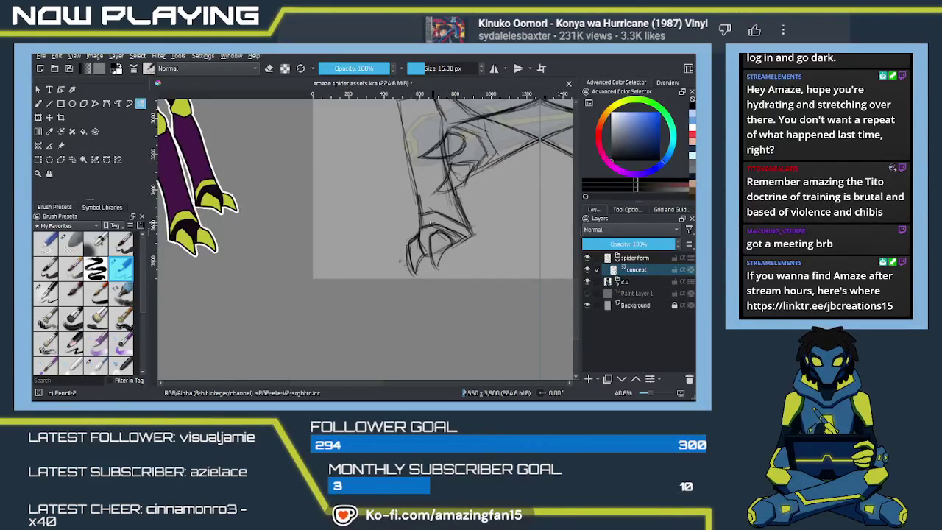
Add pencil strokes to the claw sketch and view the whole spider
{"action": "scroll", "coordinate": [463, 243], "scroll_direction": "down", "scroll_amount": 3}
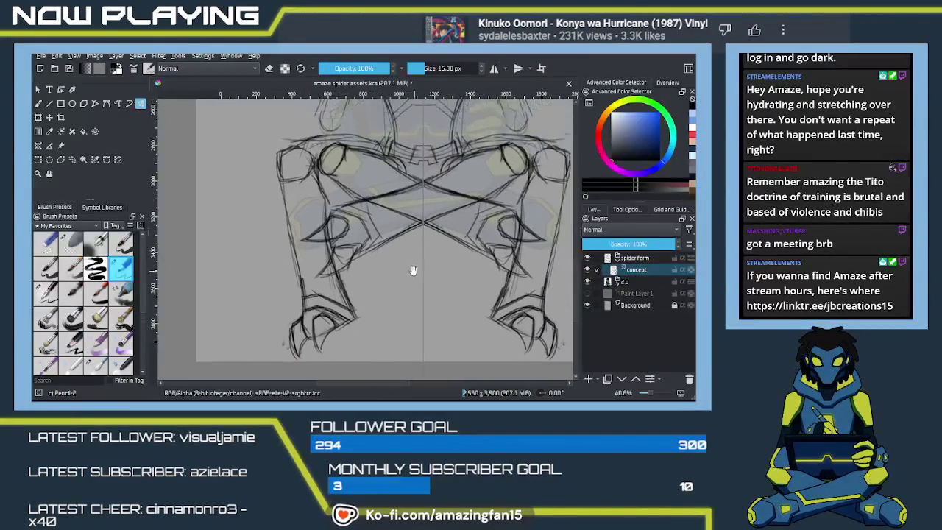
{"action": "scroll", "coordinate": [418, 239], "scroll_direction": "up", "scroll_amount": 3}
{"action": "scroll", "coordinate": [417, 239], "scroll_direction": "up", "scroll_amount": 3}
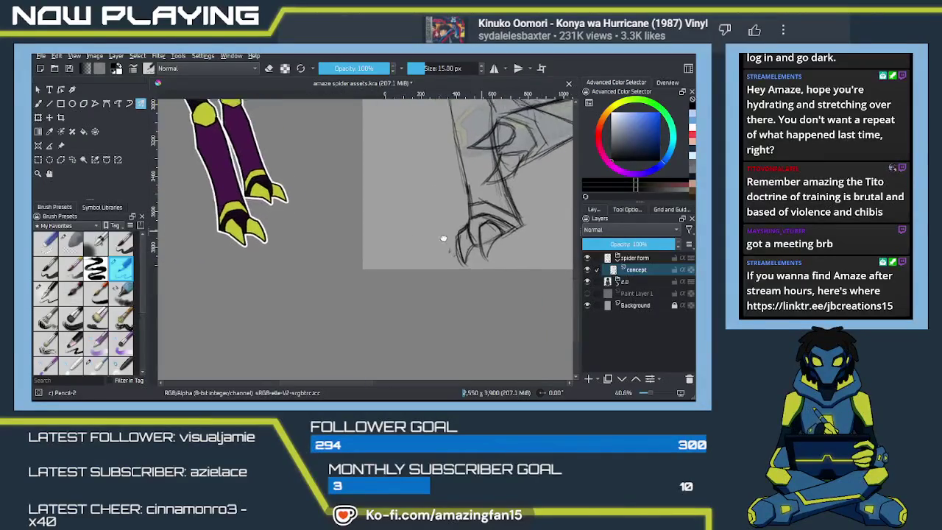
{"action": "scroll", "coordinate": [368, 264], "scroll_direction": "down", "scroll_amount": 3}
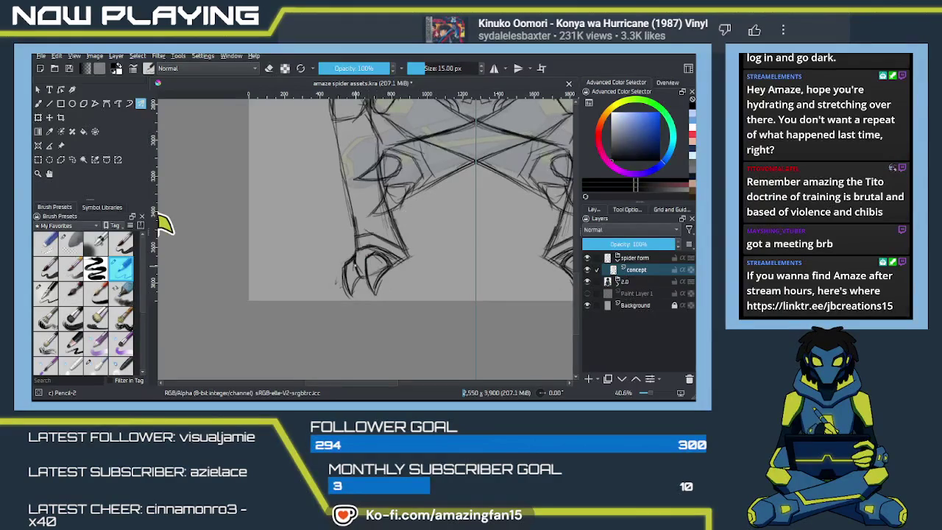
{"action": "mouse_move", "coordinate": [353, 262]}
{"action": "left_mouse_down"}
{"action": "mouse_move", "coordinate": [362, 279]}
{"action": "mouse_move", "coordinate": [343, 296]}
{"action": "mouse_move", "coordinate": [352, 296]}
{"action": "left_mouse_up"}
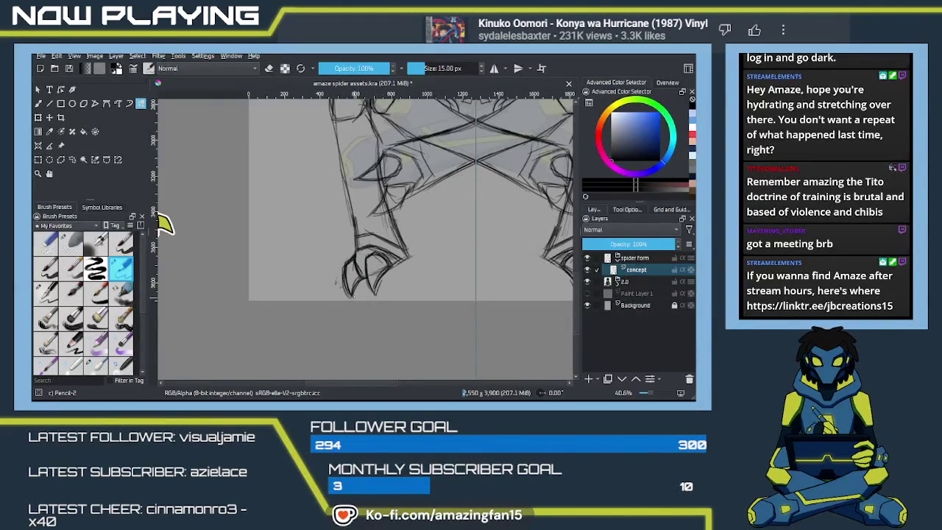
{"action": "mouse_move", "coordinate": [164, 224]}
{"action": "left_mouse_down"}
{"action": "mouse_move", "coordinate": [352, 302]}
{"action": "mouse_move", "coordinate": [423, 285]}
{"action": "left_mouse_up"}
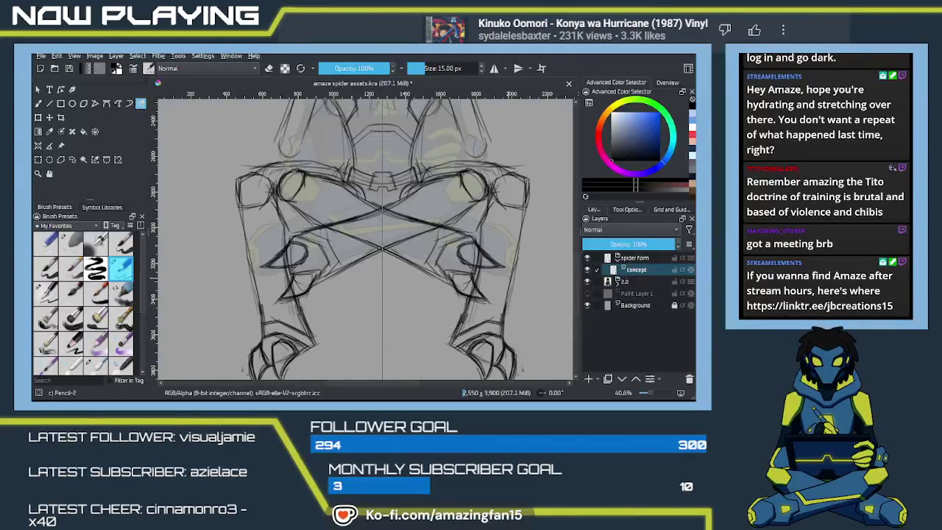
Add faint mirrored strokes to the arms, then pan to the head and body
{"action": "key", "text": "e"}
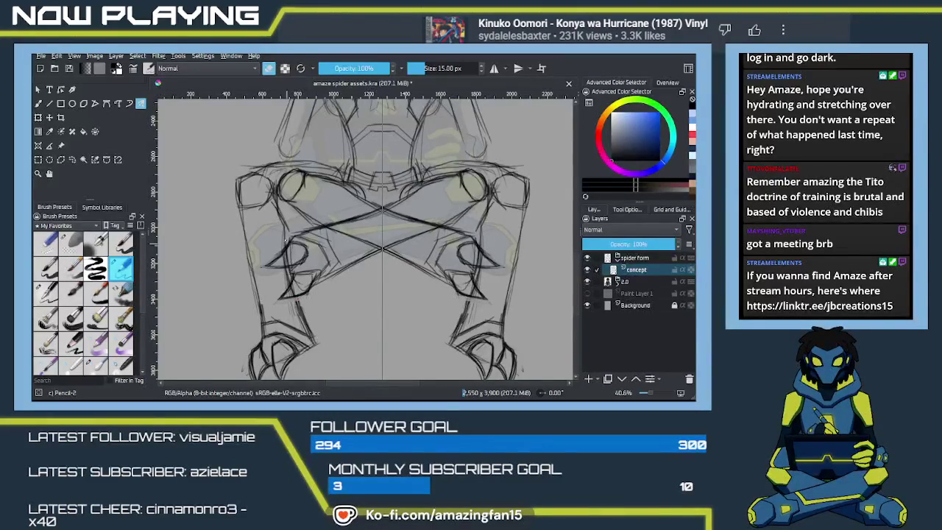
{"action": "key", "text": "e"}
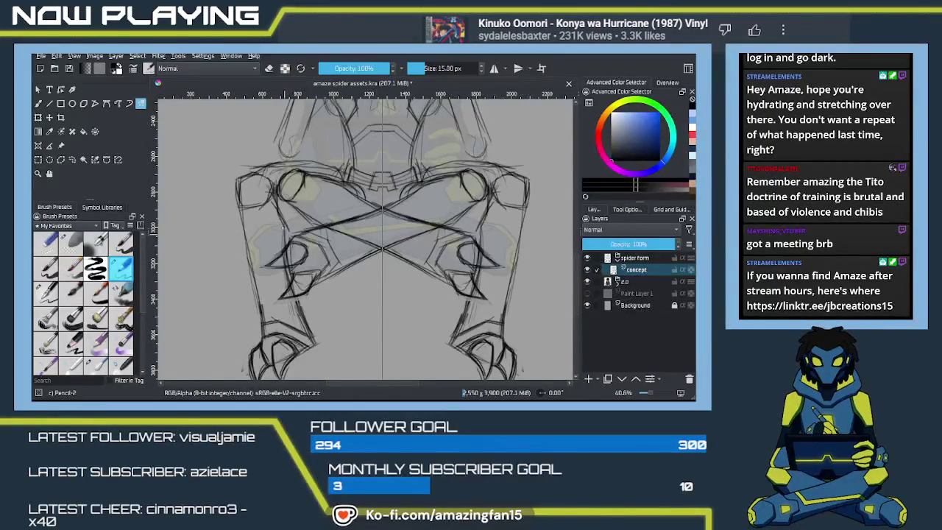
{"action": "left_click_drag", "start_coordinate": [279, 205], "coordinate": [285, 248]}
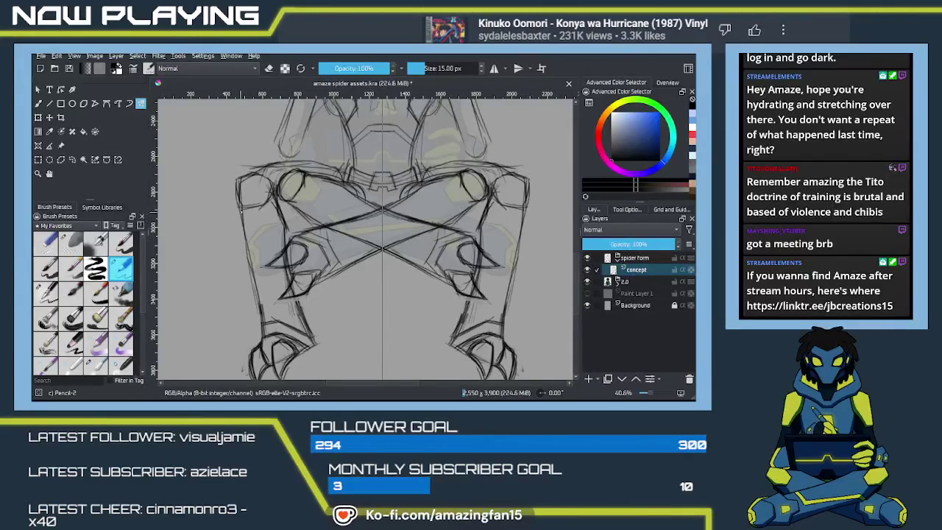
{"action": "left_click_drag", "start_coordinate": [331, 109], "coordinate": [375, 256]}
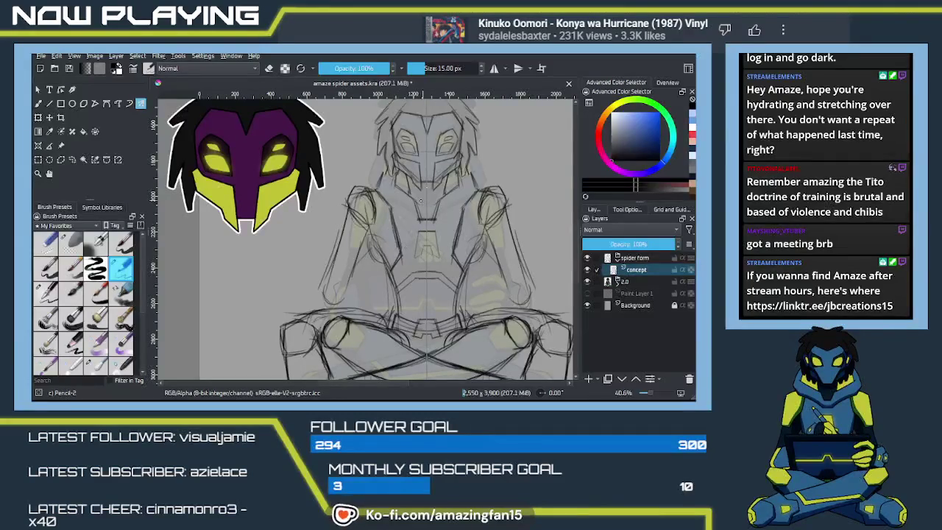
Draw a mirrored horizontal construction line across the middle of the torso
{"action": "key", "text": "plus"}
{"action": "key", "text": "plus"}
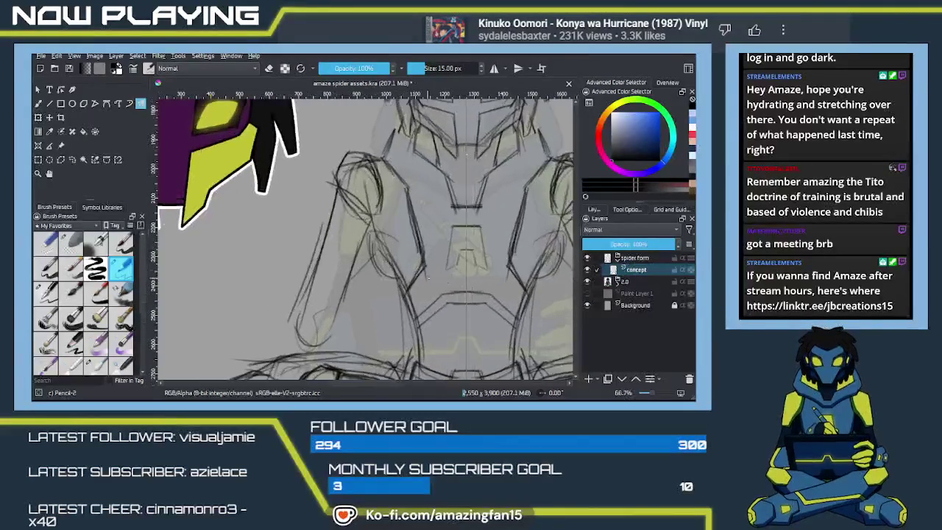
{"action": "left_click_drag", "start_coordinate": [465, 287], "coordinate": [422, 235]}
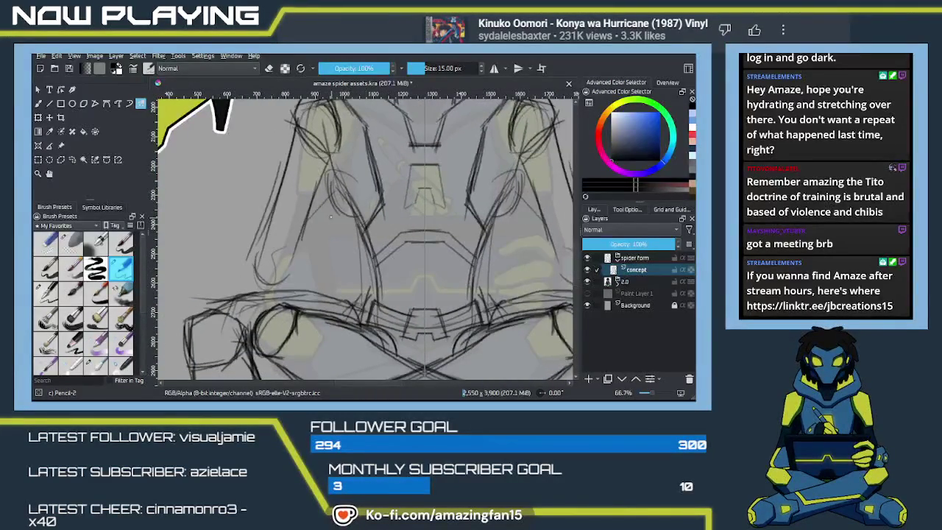
{"action": "left_click_drag", "start_coordinate": [308, 214], "coordinate": [461, 217]}
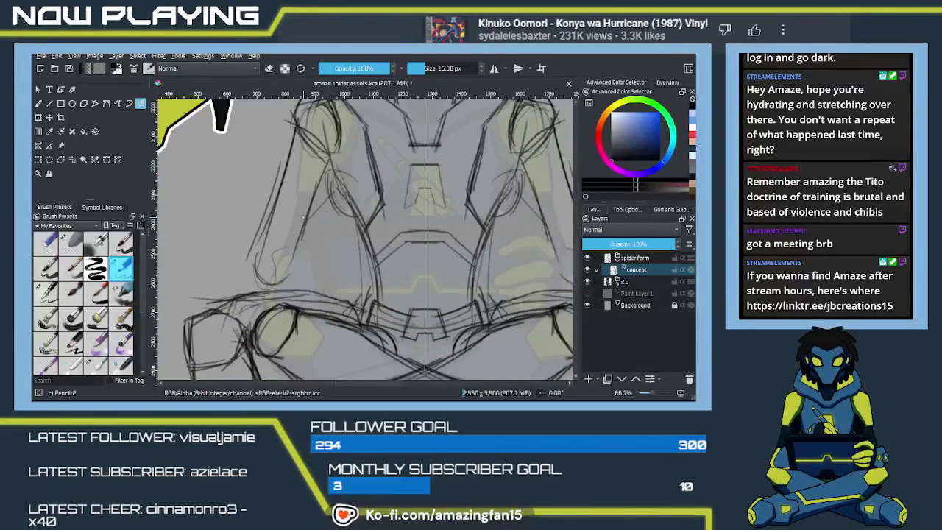
{"action": "key", "text": "ctrl+z"}
{"action": "left_click_drag", "start_coordinate": [302, 214], "coordinate": [455, 213]}
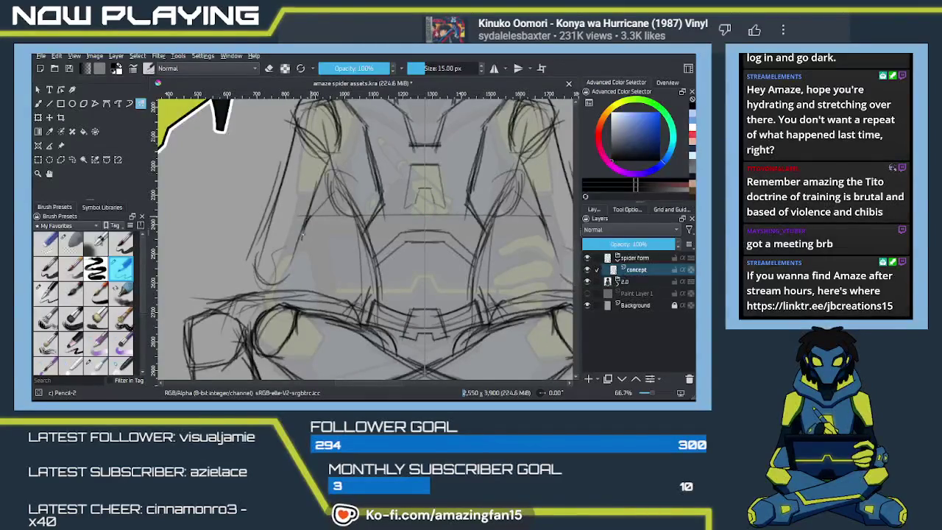
Add short mirrored strokes on the torso sides, a chest line and a lower-torso line
{"action": "left_click_drag", "start_coordinate": [307, 243], "coordinate": [318, 297]}
{"action": "key", "text": "ctrl+z"}
{"action": "left_click_drag", "start_coordinate": [308, 243], "coordinate": [317, 293]}
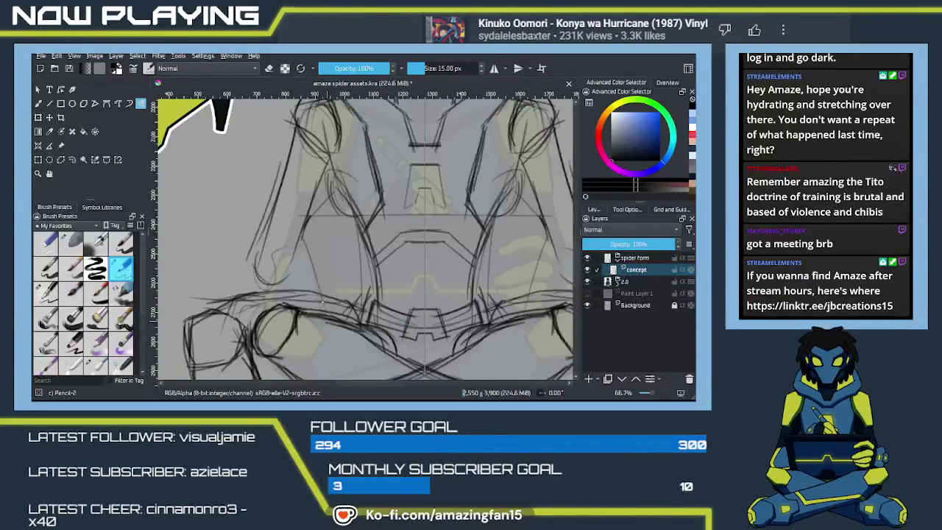
{"action": "left_click_drag", "start_coordinate": [306, 245], "coordinate": [312, 282]}
{"action": "left_click_drag", "start_coordinate": [364, 224], "coordinate": [411, 226]}
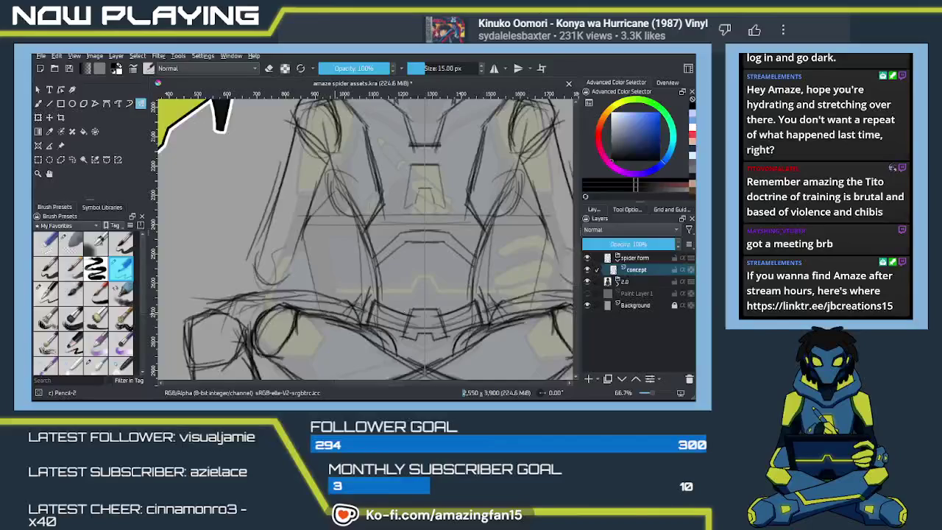
{"action": "mouse_move", "coordinate": [324, 311]}
{"action": "left_mouse_down"}
{"action": "mouse_move", "coordinate": [485, 312]}
{"action": "mouse_move", "coordinate": [378, 306]}
{"action": "mouse_move", "coordinate": [420, 284]}
{"action": "left_mouse_up"}
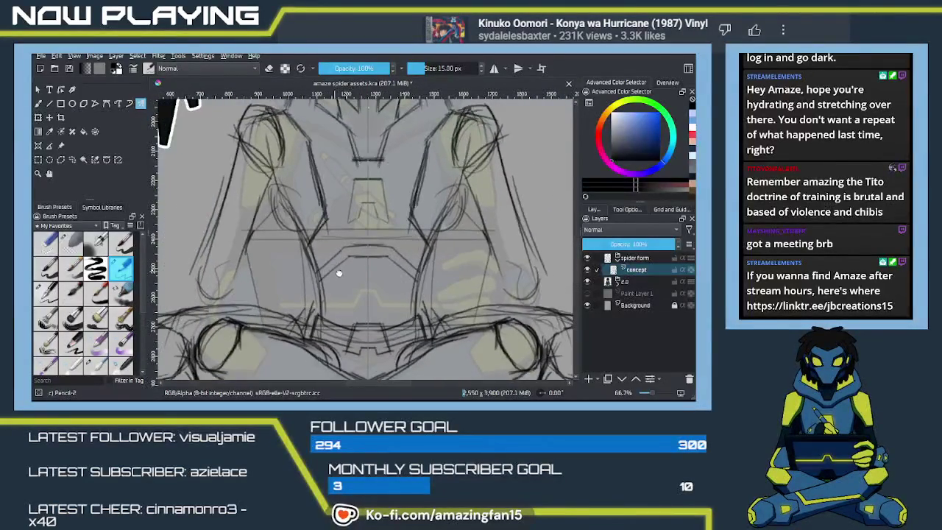
{"action": "left_click_drag", "start_coordinate": [325, 279], "coordinate": [370, 279]}
{"action": "mouse_move", "coordinate": [469, 259]}
{"action": "left_mouse_down"}
{"action": "mouse_move", "coordinate": [390, 248]}
{"action": "mouse_move", "coordinate": [442, 246]}
{"action": "left_mouse_up"}
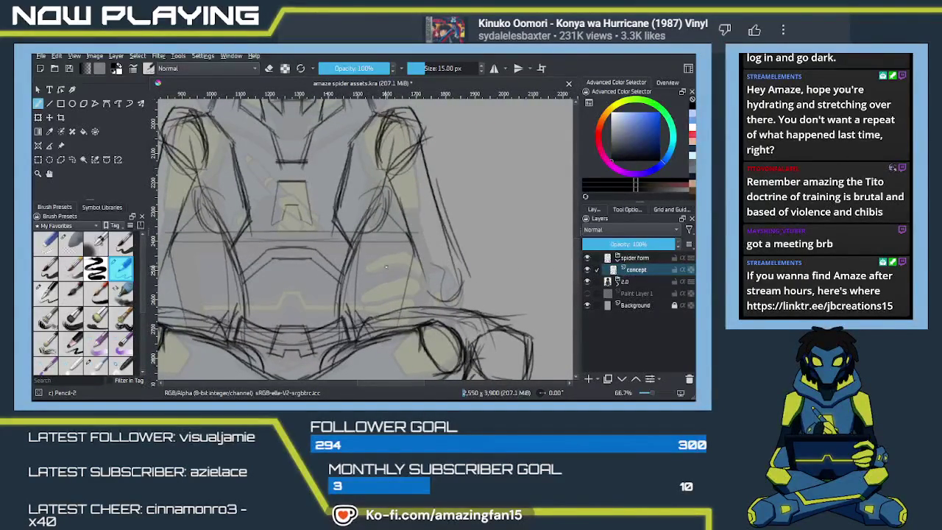
Erase the stray lines at the torso's right edge with the Eraser Soft preset
{"action": "left_click", "coordinate": [71, 243]}
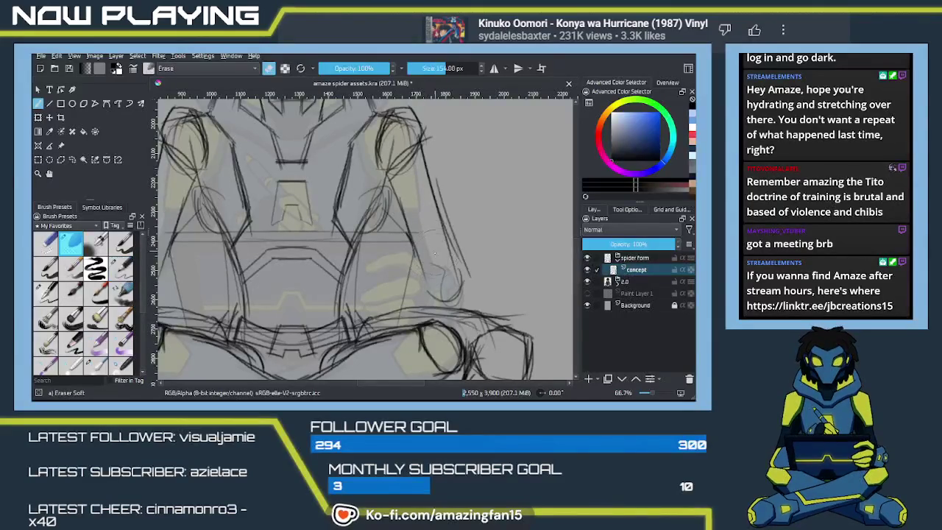
{"action": "mouse_move", "coordinate": [475, 287]}
{"action": "left_mouse_down"}
{"action": "mouse_move", "coordinate": [449, 257]}
{"action": "mouse_move", "coordinate": [430, 180]}
{"action": "mouse_move", "coordinate": [398, 217]}
{"action": "left_mouse_up"}
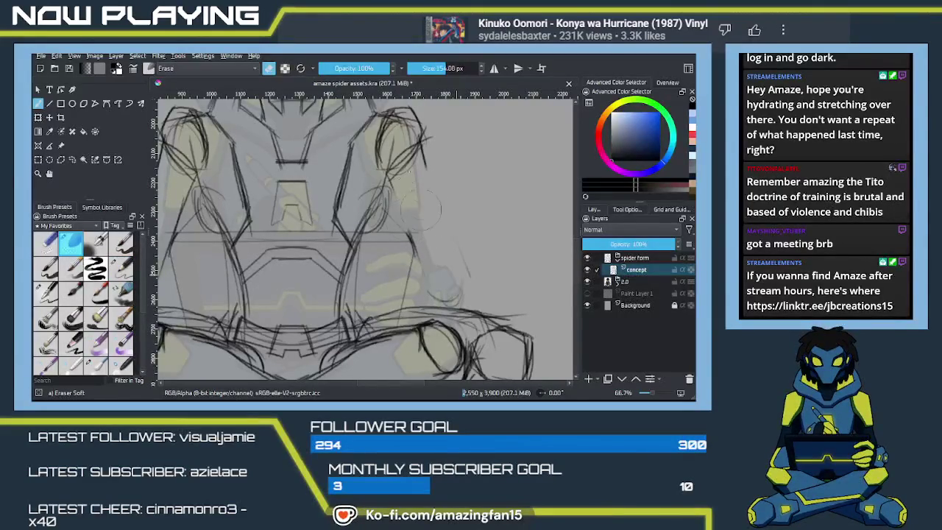
{"action": "left_click_drag", "start_coordinate": [441, 284], "coordinate": [453, 301]}
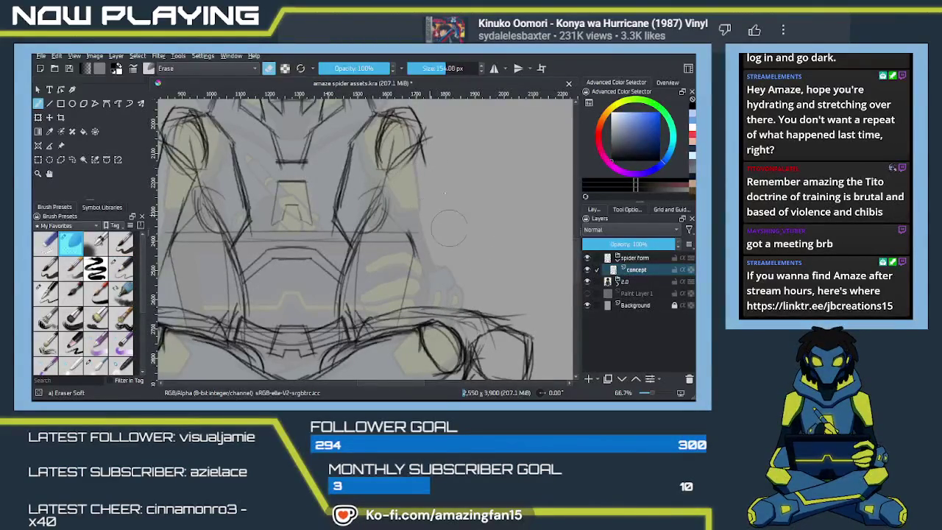
Back on Pencil-2, draw two diagonal strokes along the arm
{"action": "key", "text": "/"}
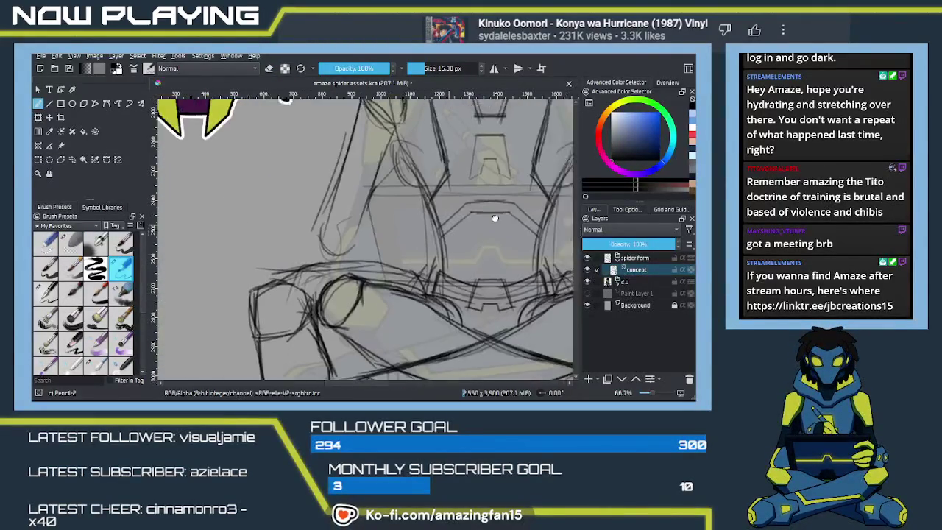
{"action": "left_click_drag", "start_coordinate": [377, 219], "coordinate": [468, 218]}
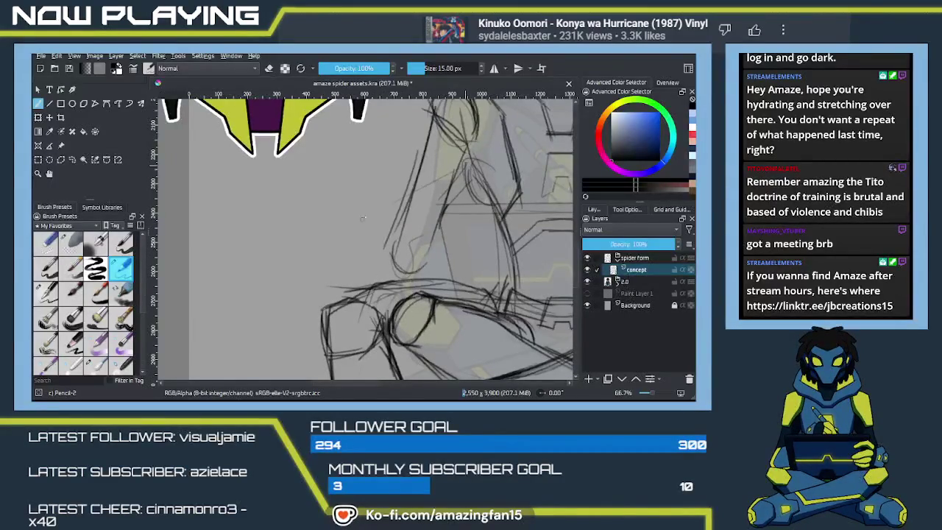
{"action": "left_click_drag", "start_coordinate": [407, 193], "coordinate": [360, 222]}
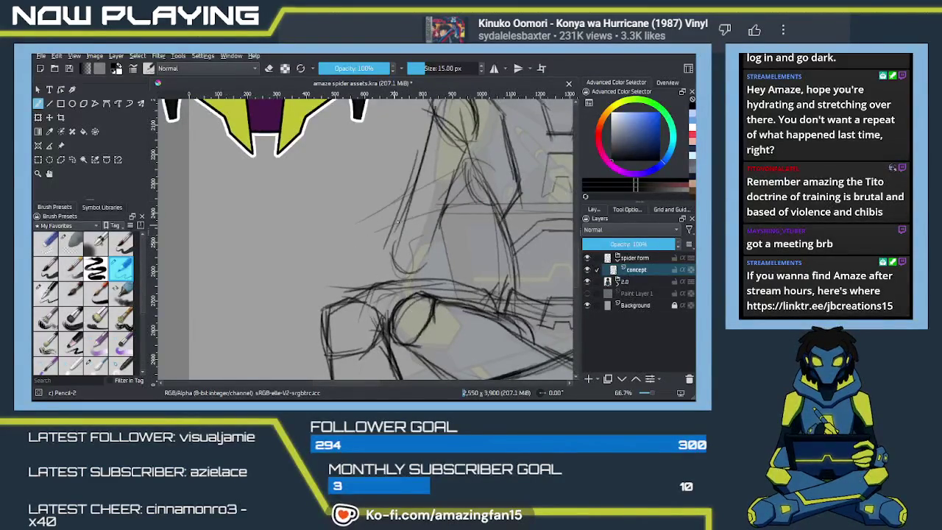
{"action": "left_click_drag", "start_coordinate": [424, 181], "coordinate": [360, 210]}
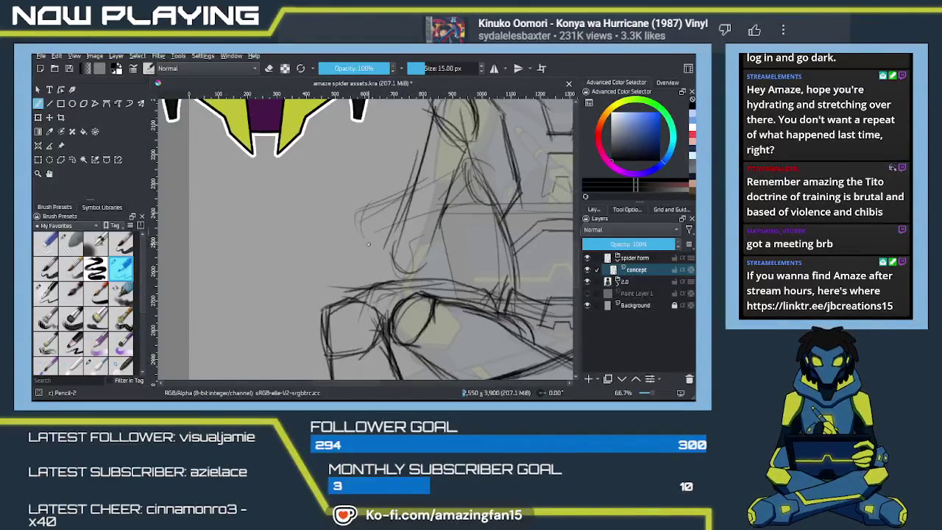
Sketch the pelvis line, undoing and redrawing a shorter leftward extension
{"action": "scroll", "coordinate": [355, 222], "scroll_direction": "down", "scroll_amount": 1}
{"action": "scroll", "coordinate": [358, 232], "scroll_direction": "down", "scroll_amount": 1}
{"action": "scroll", "coordinate": [360, 242], "scroll_direction": "down", "scroll_amount": 1}
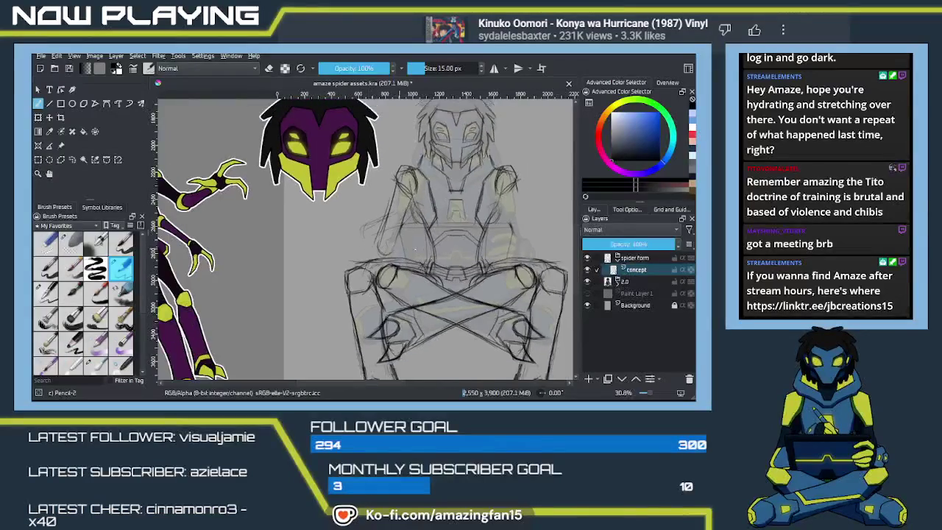
{"action": "scroll", "coordinate": [361, 246], "scroll_direction": "down", "scroll_amount": 1}
{"action": "left_click_drag", "start_coordinate": [397, 236], "coordinate": [448, 228]}
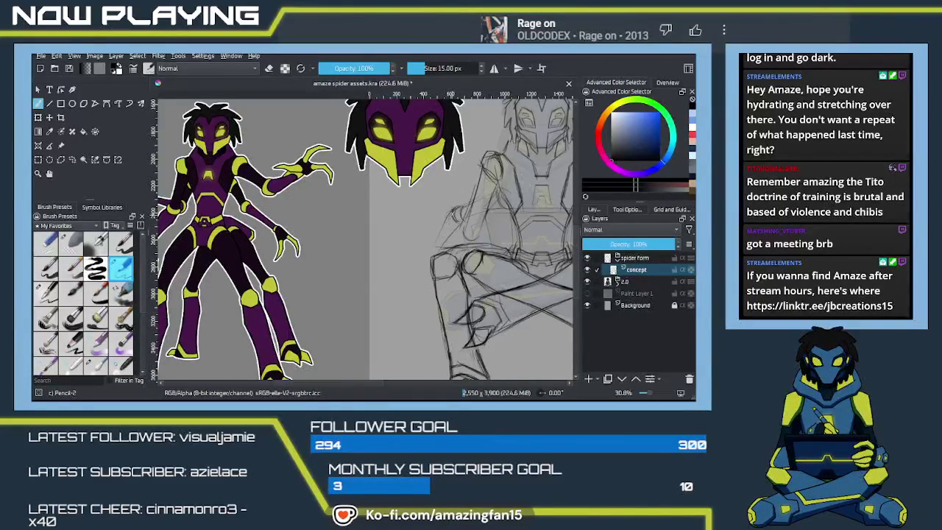
{"action": "mouse_move", "coordinate": [436, 252]}
{"action": "left_mouse_down"}
{"action": "mouse_move", "coordinate": [430, 237]}
{"action": "mouse_move", "coordinate": [432, 258]}
{"action": "left_mouse_up"}
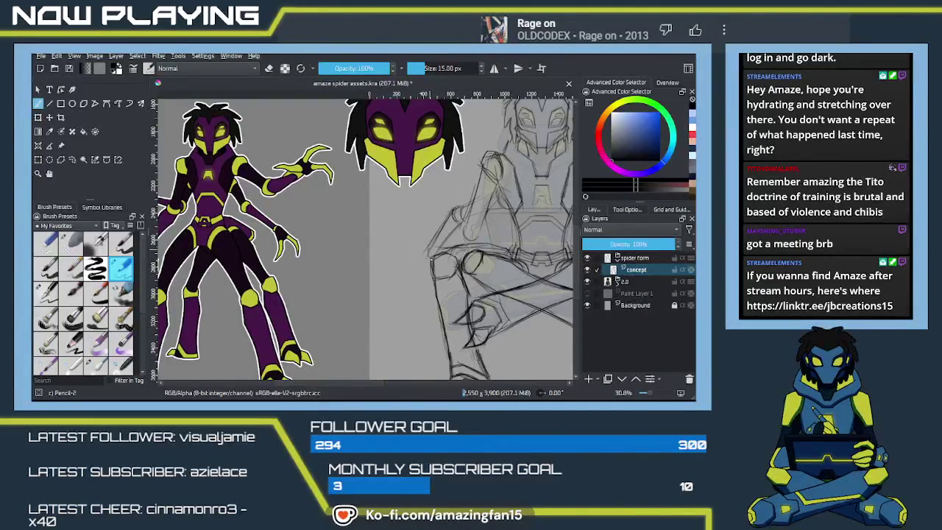
{"action": "left_click_drag", "start_coordinate": [429, 253], "coordinate": [423, 257]}
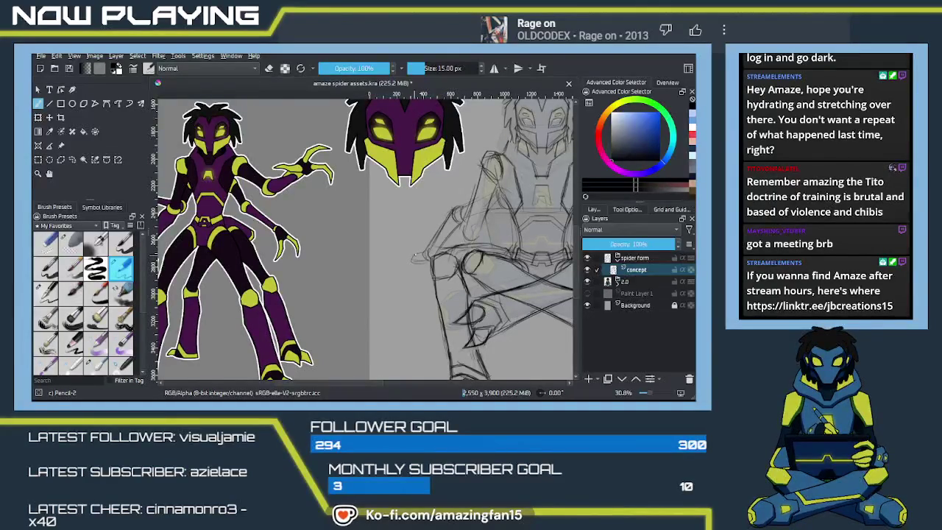
{"action": "left_click_drag", "start_coordinate": [406, 257], "coordinate": [393, 262]}
{"action": "key", "text": "ctrl+z"}
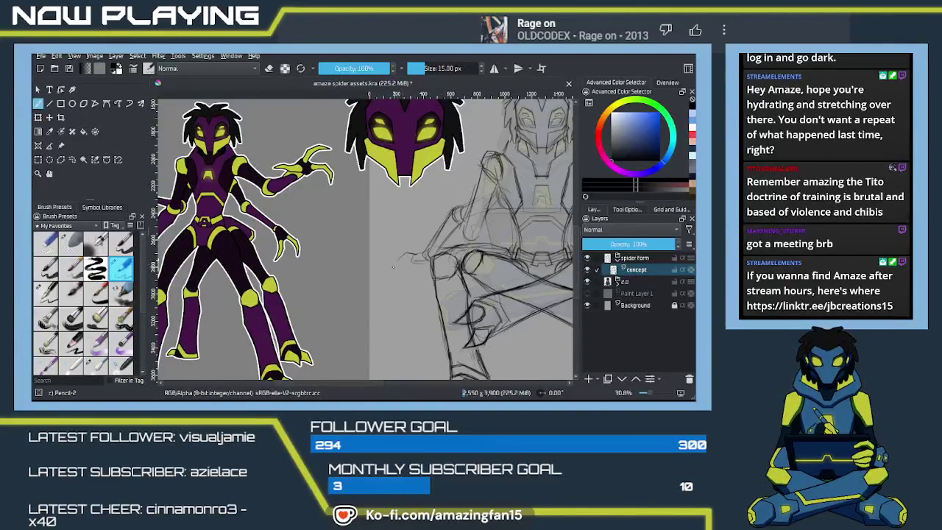
{"action": "left_click_drag", "start_coordinate": [418, 259], "coordinate": [395, 261]}
{"action": "left_click_drag", "start_coordinate": [486, 236], "coordinate": [344, 236]}
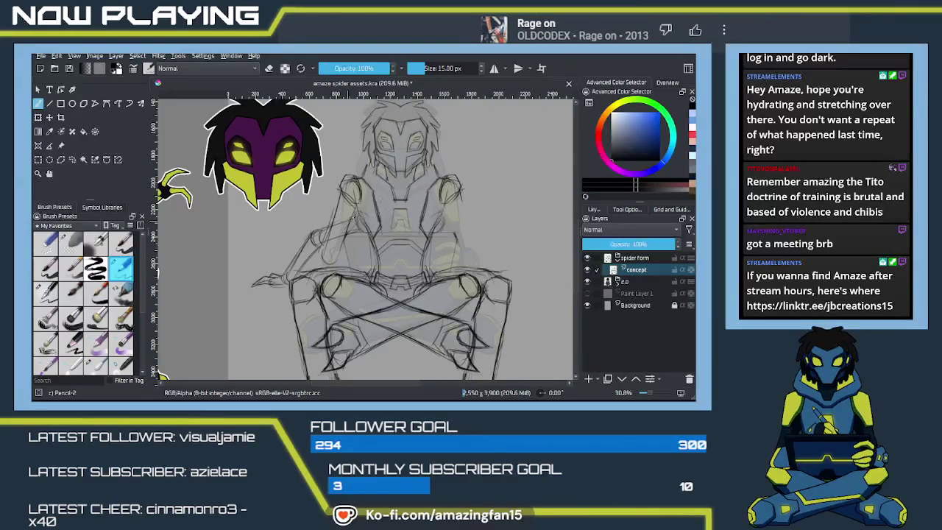
{"action": "left_click_drag", "start_coordinate": [369, 233], "coordinate": [397, 248]}
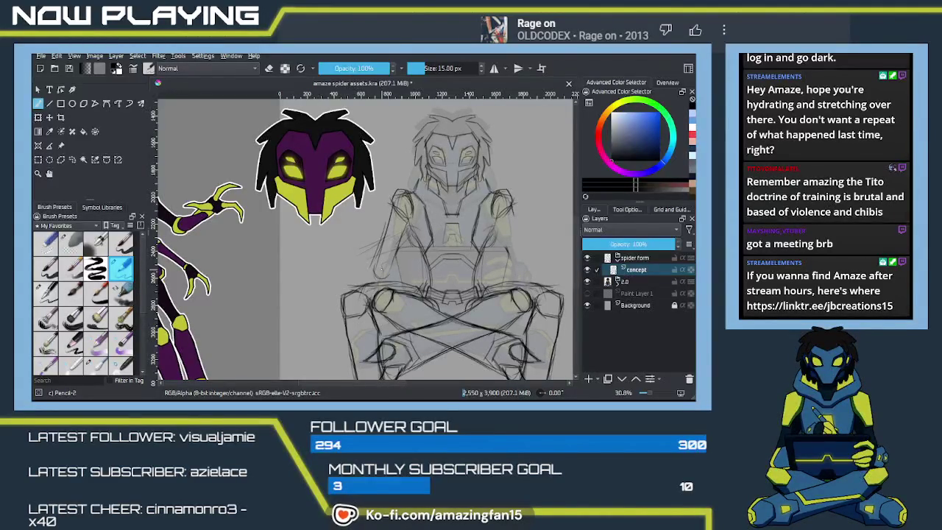
Sketch rough lines across the figure's shoulders and collar while checking the coloured reference
{"action": "key", "text": "ctrl+r"}
{"action": "key", "text": "q"}
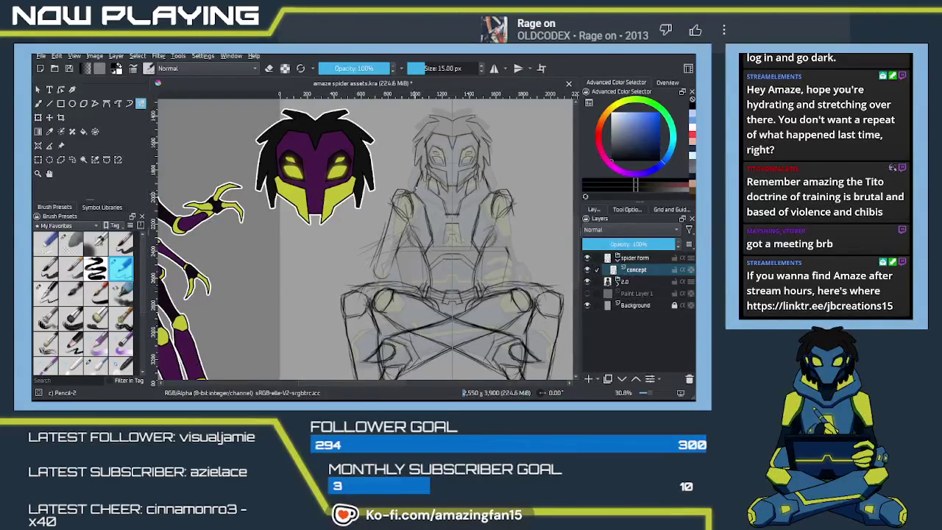
{"action": "mouse_move", "coordinate": [437, 201]}
{"action": "left_mouse_down"}
{"action": "mouse_move", "coordinate": [513, 213]}
{"action": "mouse_move", "coordinate": [444, 222]}
{"action": "left_mouse_up"}
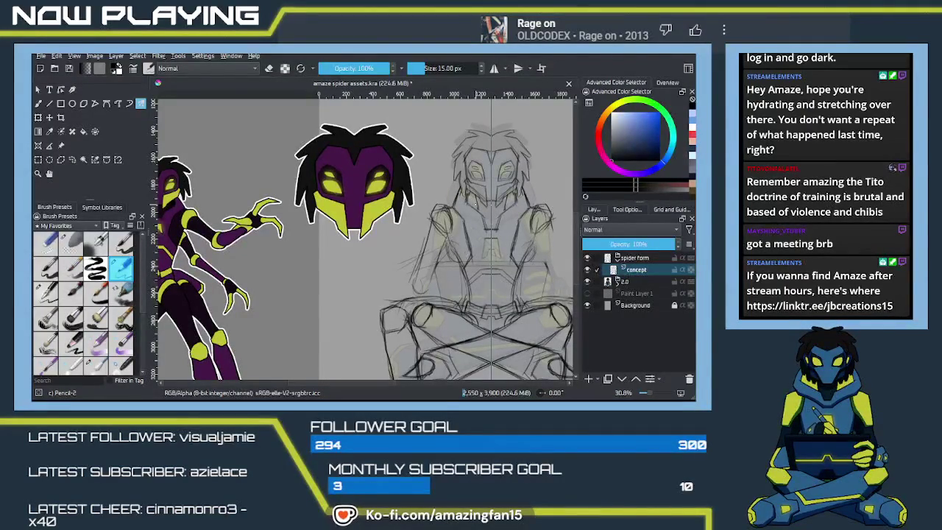
{"action": "left_click_drag", "start_coordinate": [464, 208], "coordinate": [520, 206]}
{"action": "left_click_drag", "start_coordinate": [466, 217], "coordinate": [498, 217]}
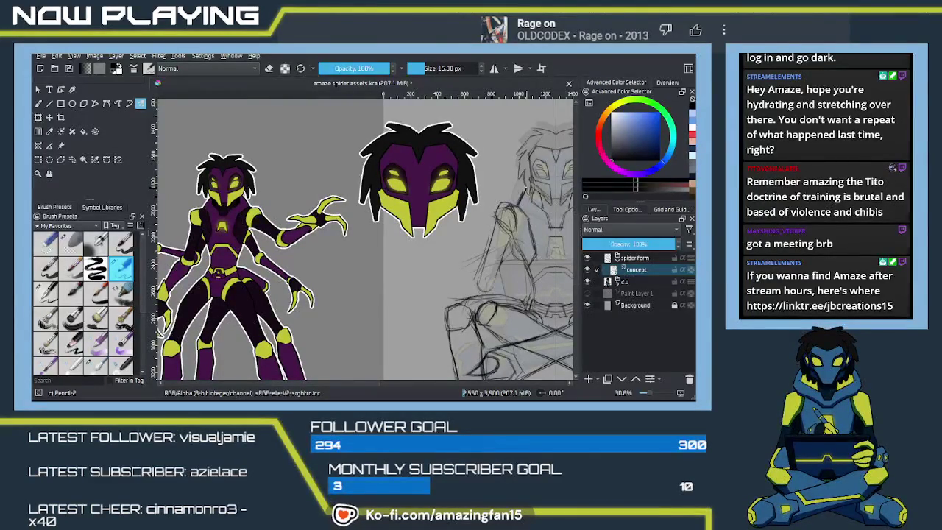
{"action": "left_click_drag", "start_coordinate": [527, 216], "coordinate": [437, 226]}
Toggle the brush into eraser mode and zoom in slightly
{"action": "key", "text": "e"}
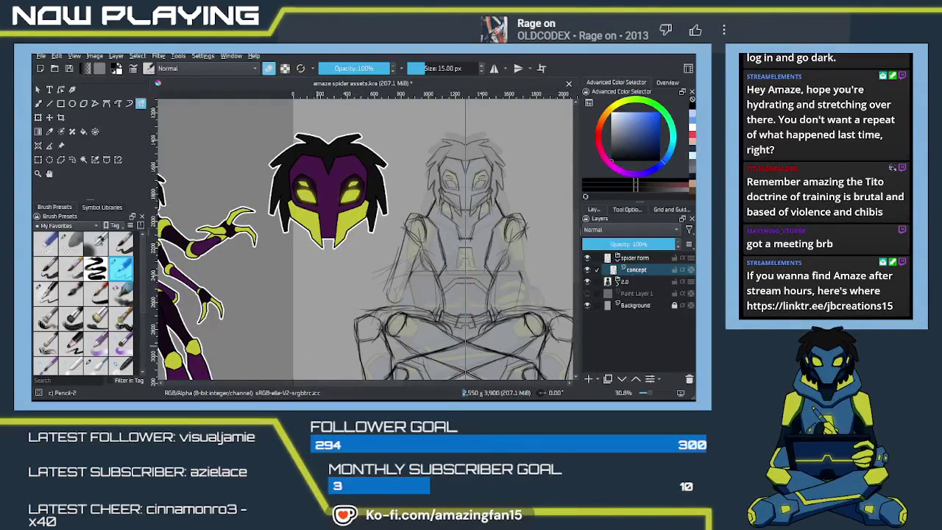
{"action": "key", "text": "alt+Tab"}
{"action": "key", "text": "plus"}
Zoom in and mirror-erase stray lines on both arms with the soft eraser, then return to pencil
{"action": "scroll", "coordinate": [415, 272], "scroll_direction": "up", "scroll_amount": 2}
{"action": "scroll", "coordinate": [416, 272], "scroll_direction": "up", "scroll_amount": 1}
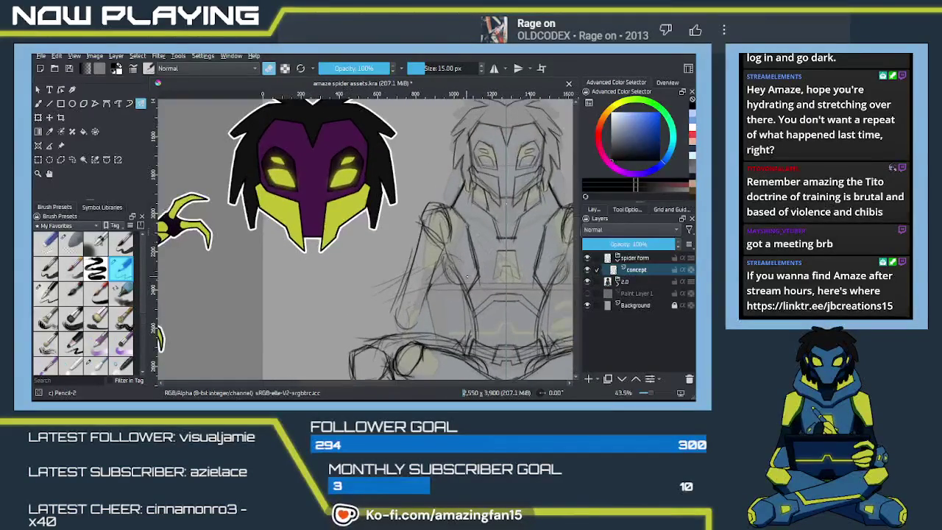
{"action": "scroll", "coordinate": [422, 283], "scroll_direction": "up", "scroll_amount": 2}
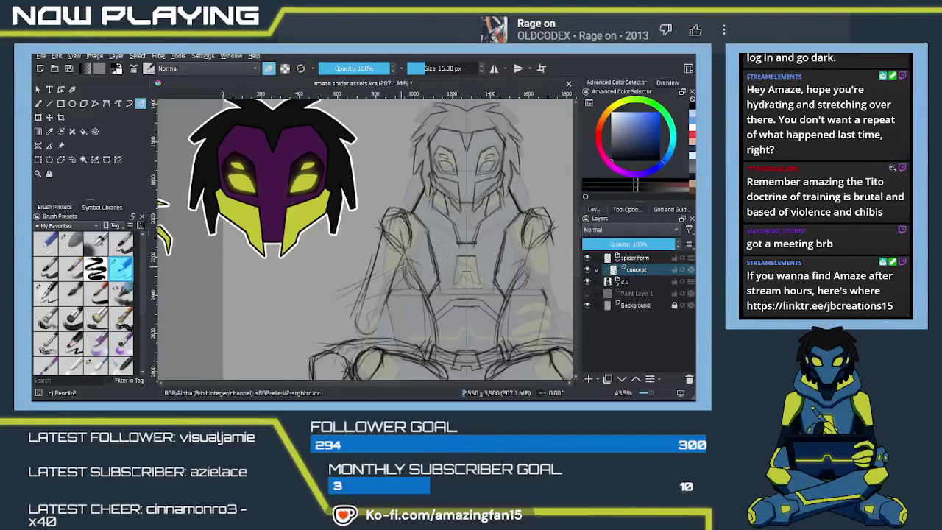
{"action": "key", "text": "e"}
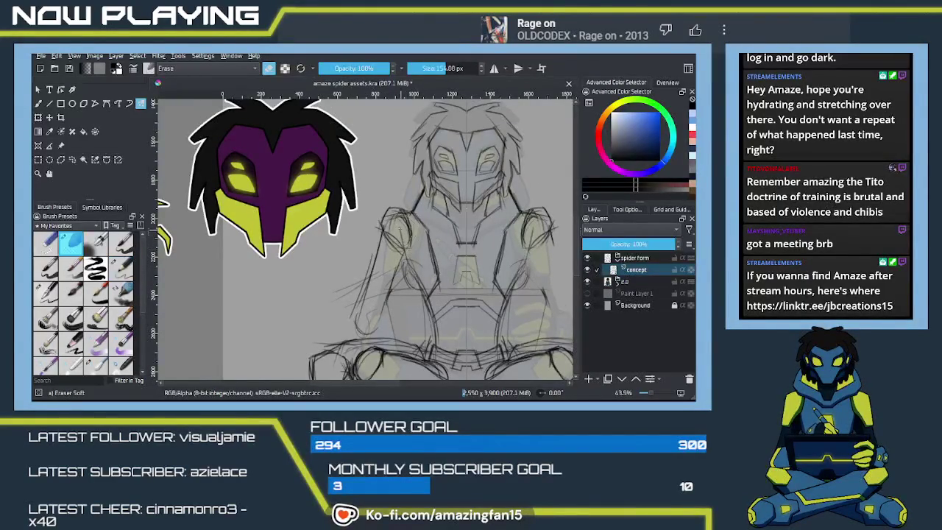
{"action": "left_click_drag", "start_coordinate": [377, 214], "coordinate": [405, 247]}
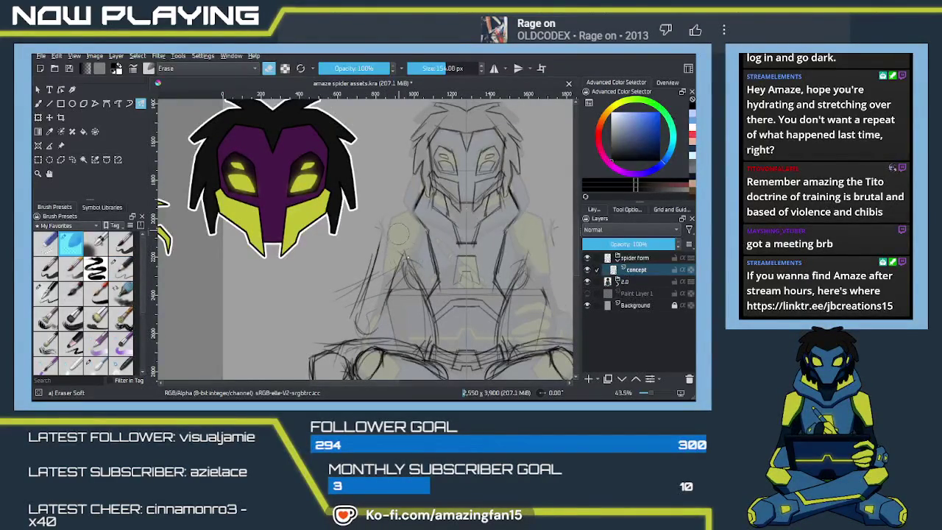
{"action": "key", "text": "e"}
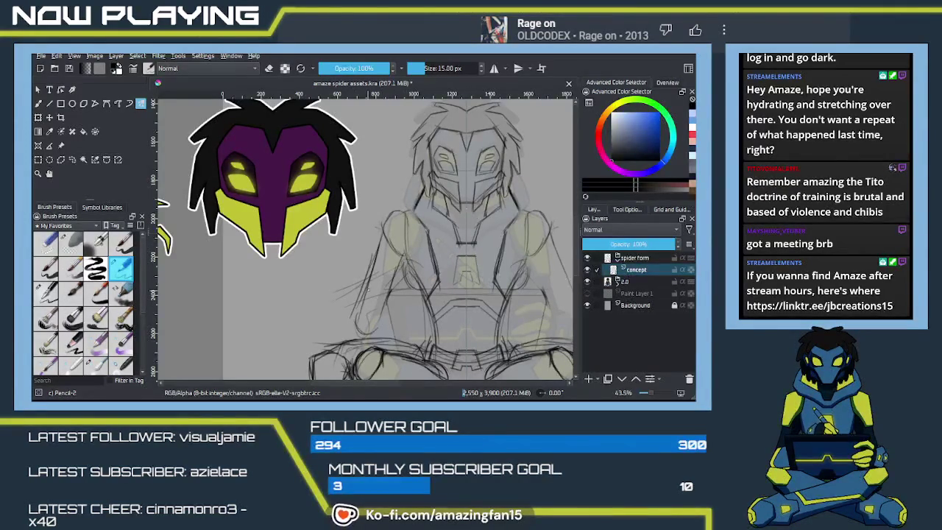
{"action": "scroll", "coordinate": [406, 236], "scroll_direction": "down", "scroll_amount": 3}
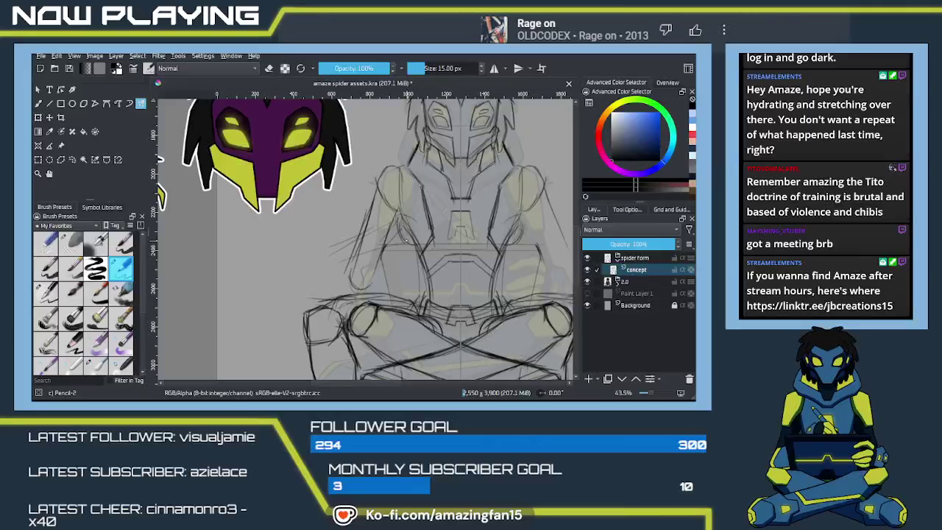
{"action": "scroll", "coordinate": [441, 243], "scroll_direction": "left", "scroll_amount": 5}
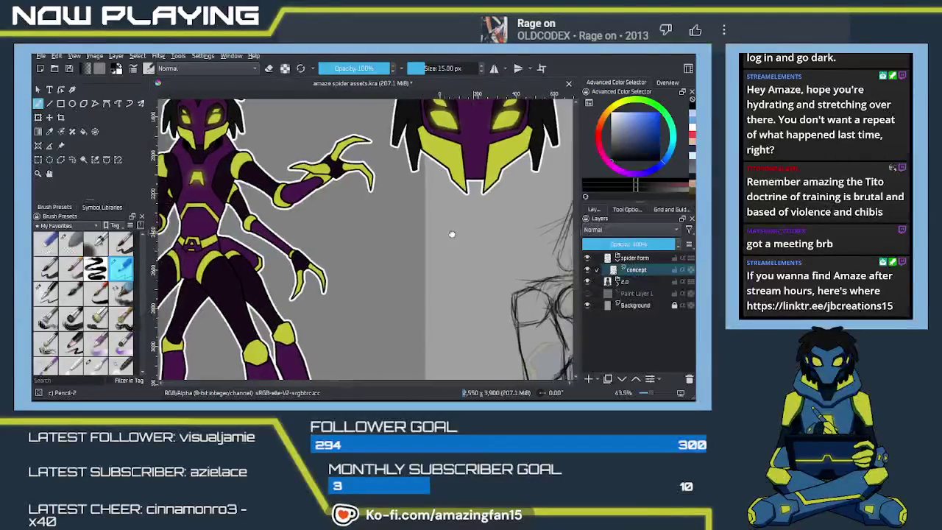
Draw Pencil-2 strokes on the upper-left torso and the figure's left side
{"action": "left_click_drag", "start_coordinate": [499, 243], "coordinate": [346, 215]}
{"action": "scroll", "coordinate": [347, 216], "scroll_direction": "right", "scroll_amount": 5}
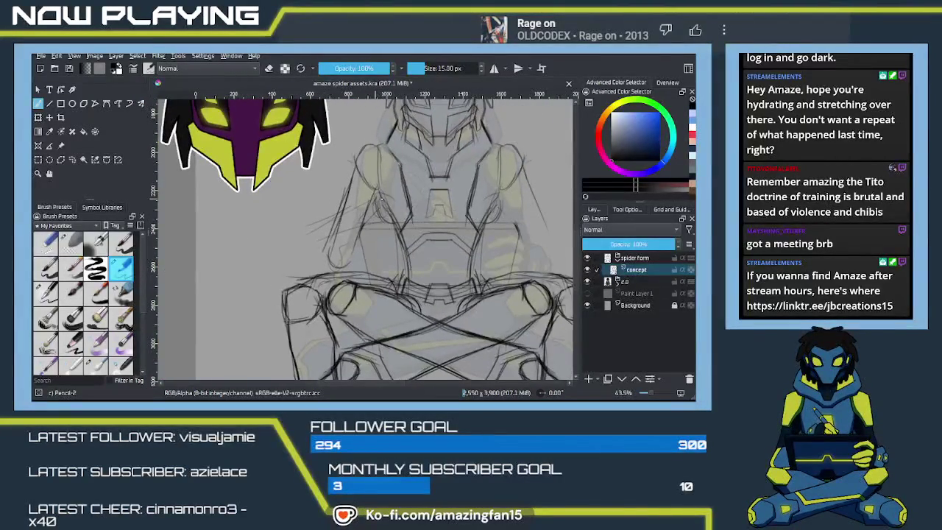
{"action": "mouse_move", "coordinate": [371, 209]}
{"action": "left_mouse_down"}
{"action": "mouse_move", "coordinate": [351, 223]}
{"action": "mouse_move", "coordinate": [352, 237]}
{"action": "mouse_move", "coordinate": [344, 224]}
{"action": "mouse_move", "coordinate": [341, 241]}
{"action": "left_mouse_up"}
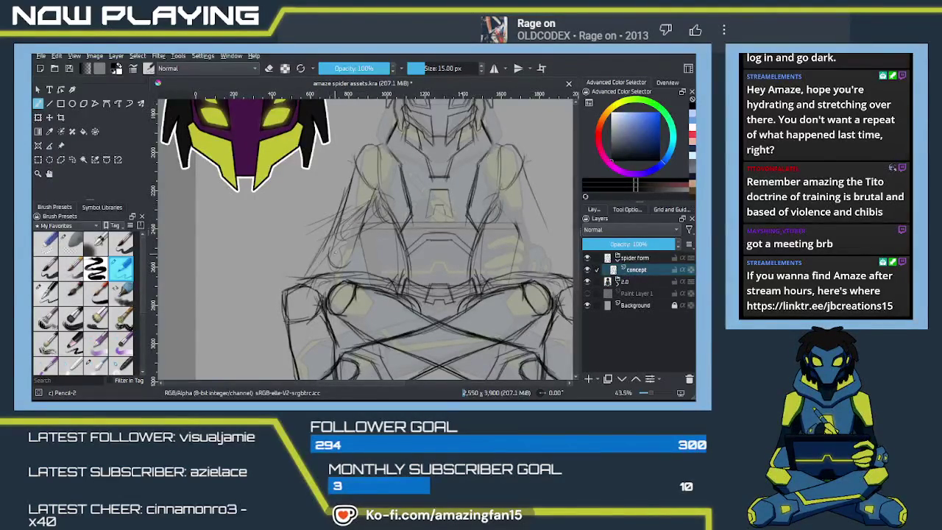
{"action": "left_click_drag", "start_coordinate": [349, 235], "coordinate": [305, 278]}
{"action": "left_click_drag", "start_coordinate": [286, 279], "coordinate": [273, 282]}
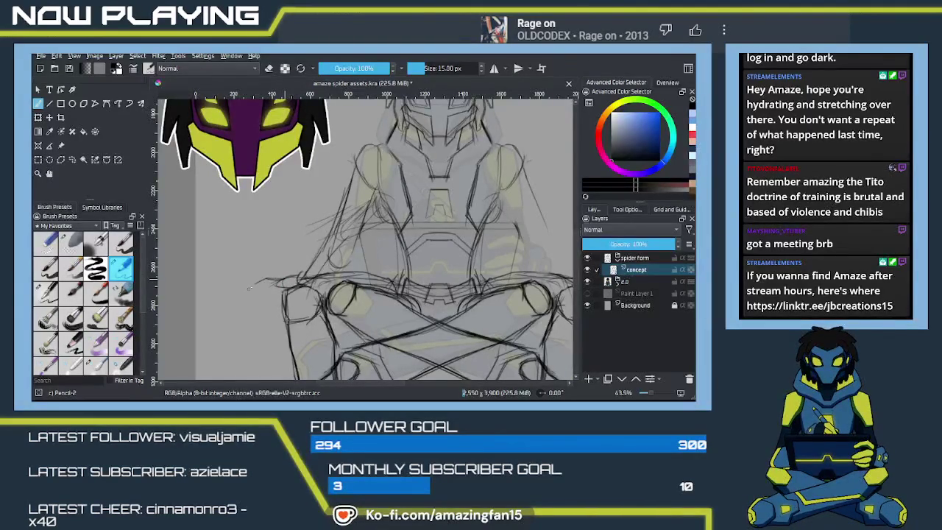
{"action": "left_click_drag", "start_coordinate": [275, 283], "coordinate": [256, 286]}
{"action": "left_click_drag", "start_coordinate": [334, 262], "coordinate": [262, 223]}
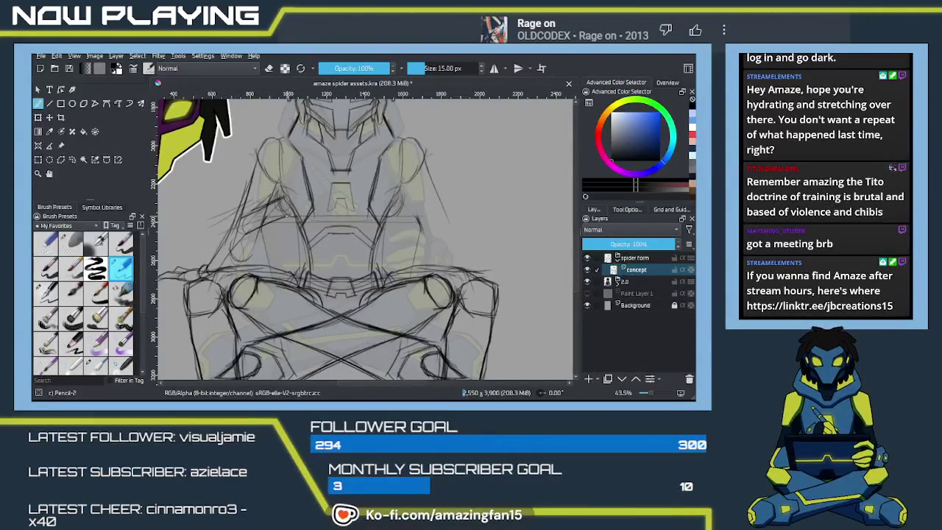
Draw mirrored upper-arm strokes with the vertical-symmetry Multibrush, then return to Freehand Brush
{"action": "key", "text": "q"}
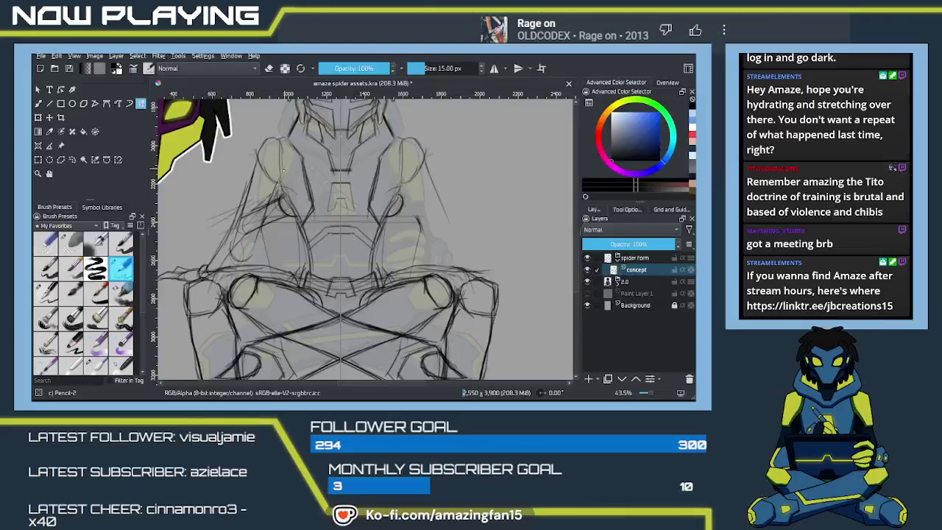
{"action": "mouse_move", "coordinate": [284, 170]}
{"action": "left_mouse_down"}
{"action": "mouse_move", "coordinate": [286, 216]}
{"action": "mouse_move", "coordinate": [356, 239]}
{"action": "left_mouse_up"}
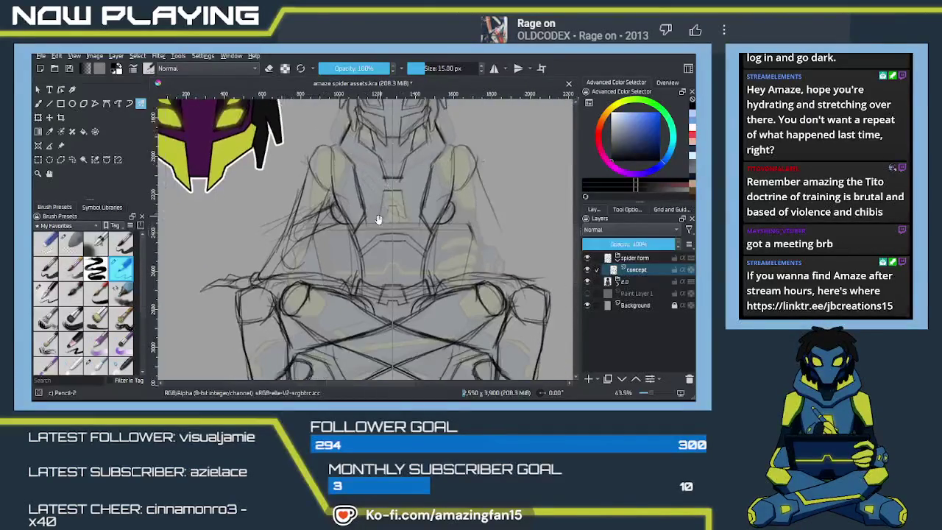
{"action": "scroll", "coordinate": [378, 210], "scroll_direction": "down", "scroll_amount": 3}
{"action": "mouse_move", "coordinate": [323, 275]}
{"action": "left_mouse_down"}
{"action": "mouse_move", "coordinate": [353, 265]}
{"action": "mouse_move", "coordinate": [349, 283]}
{"action": "left_mouse_up"}
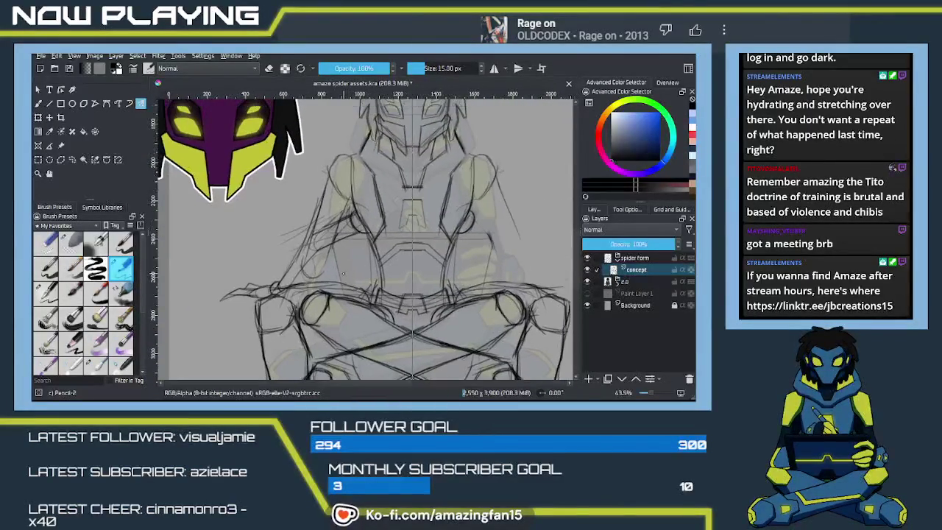
{"action": "key", "text": "b"}
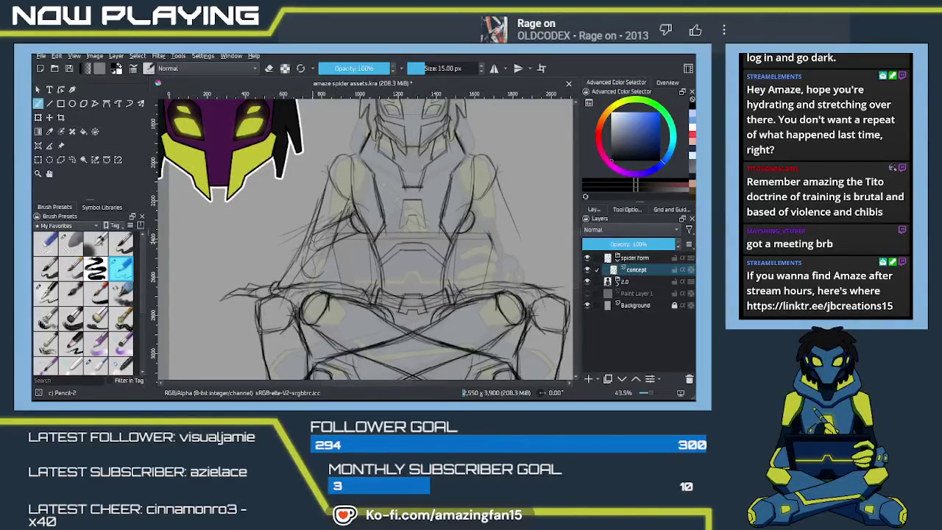
{"action": "key", "text": "e"}
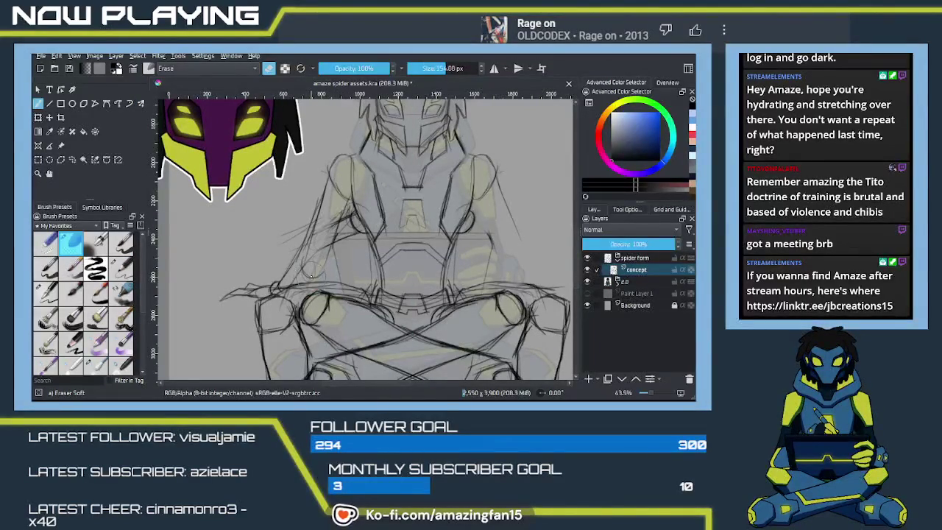
{"action": "key", "text": "e"}
{"action": "left_click_drag", "start_coordinate": [302, 258], "coordinate": [368, 254]}
{"action": "scroll", "coordinate": [397, 250], "scroll_direction": "down", "scroll_amount": 2}
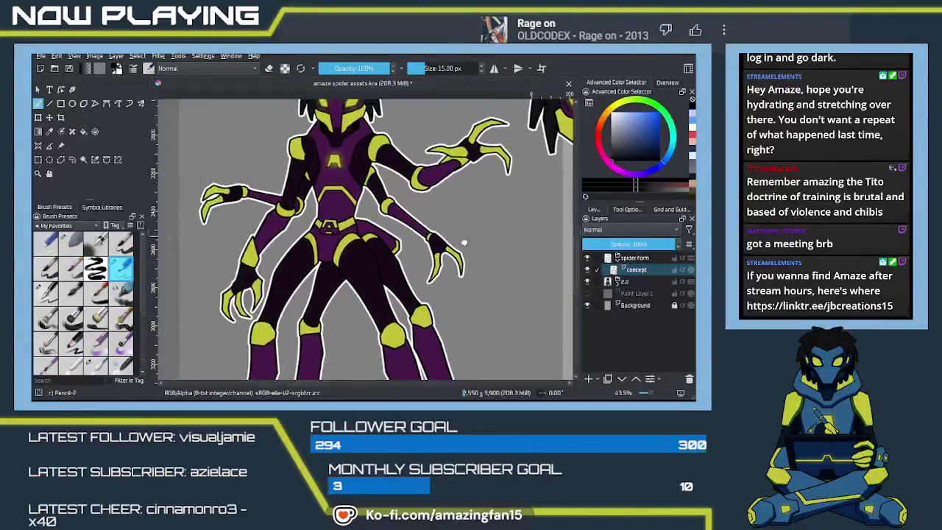
Sketch the left arm, shoulder and hip, undoing and redrawing a rejected stroke
{"action": "scroll", "coordinate": [425, 248], "scroll_direction": "up", "scroll_amount": 2}
{"action": "left_click_drag", "start_coordinate": [425, 249], "coordinate": [97, 250]}
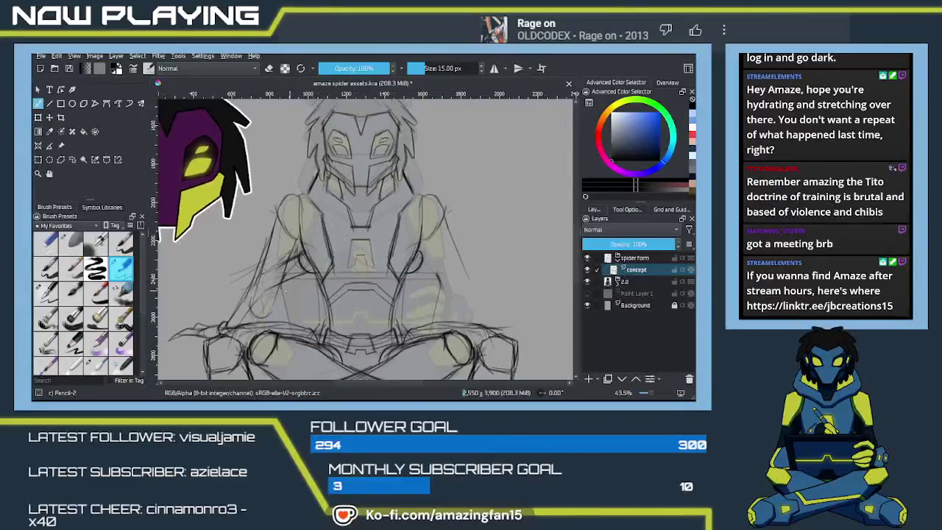
{"action": "mouse_move", "coordinate": [255, 288]}
{"action": "left_mouse_down"}
{"action": "mouse_move", "coordinate": [248, 318]}
{"action": "mouse_move", "coordinate": [295, 262]}
{"action": "mouse_move", "coordinate": [255, 296]}
{"action": "mouse_move", "coordinate": [299, 266]}
{"action": "mouse_move", "coordinate": [274, 298]}
{"action": "left_mouse_up"}
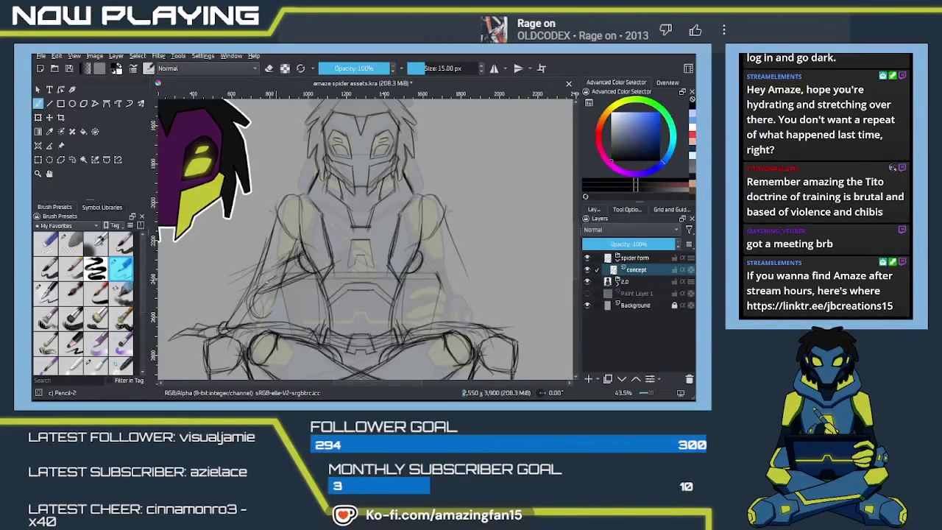
{"action": "mouse_move", "coordinate": [267, 293]}
{"action": "left_mouse_down"}
{"action": "mouse_move", "coordinate": [255, 313]}
{"action": "mouse_move", "coordinate": [314, 288]}
{"action": "left_mouse_up"}
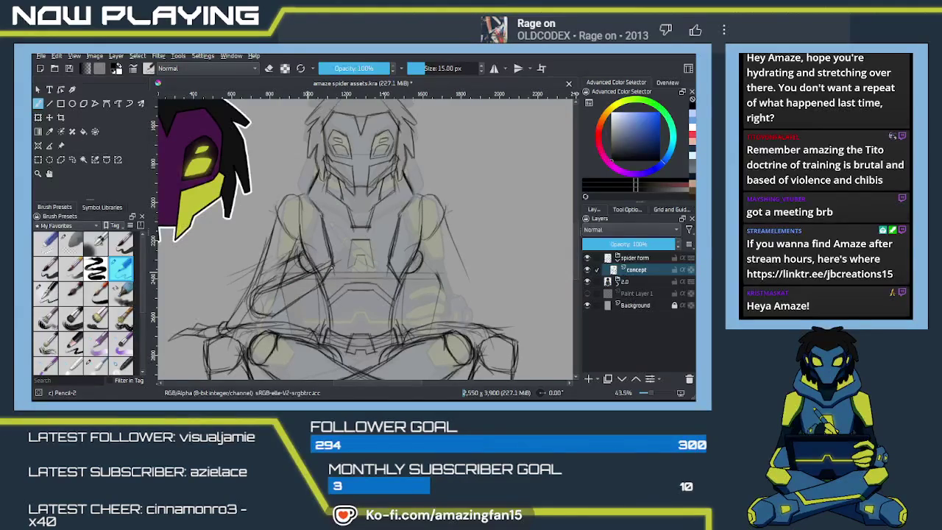
{"action": "left_click_drag", "start_coordinate": [261, 287], "coordinate": [327, 260]}
{"action": "key", "text": "ctrl+z"}
{"action": "key", "text": "ctrl+z"}
{"action": "left_click_drag", "start_coordinate": [260, 287], "coordinate": [314, 271]}
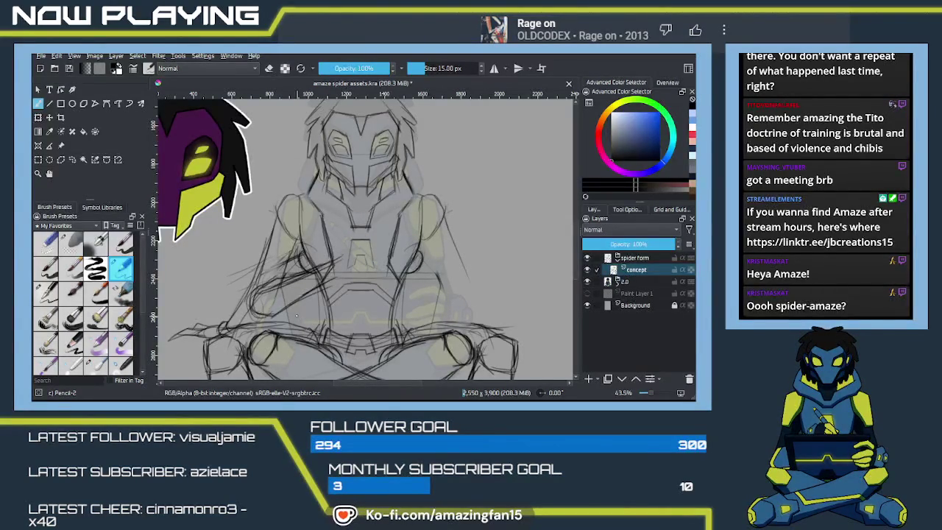
Zoom out and pan to view the full spider reference beside the sketch
{"action": "scroll", "coordinate": [309, 298], "scroll_direction": "down", "scroll_amount": 1}
{"action": "scroll", "coordinate": [324, 276], "scroll_direction": "down", "scroll_amount": 1}
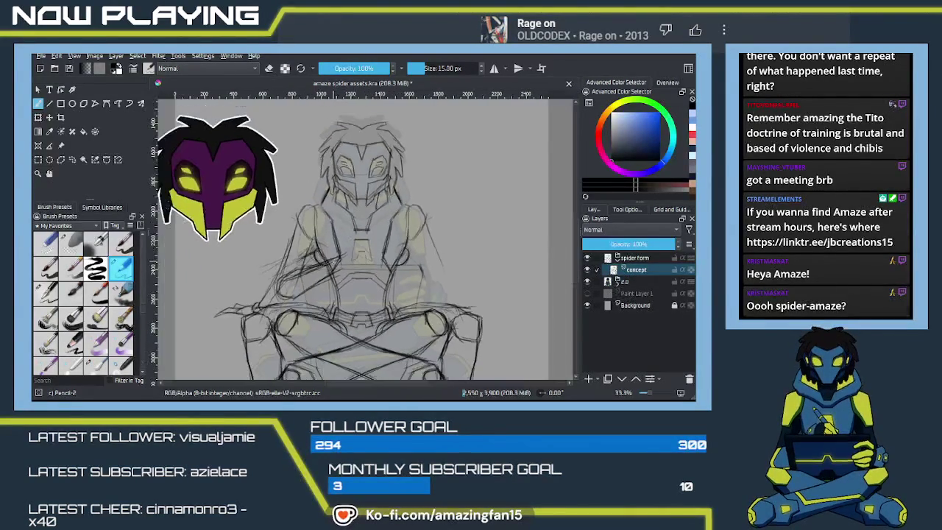
{"action": "mouse_move", "coordinate": [330, 266]}
{"action": "left_mouse_down"}
{"action": "mouse_move", "coordinate": [403, 246]}
{"action": "mouse_move", "coordinate": [366, 266]}
{"action": "mouse_move", "coordinate": [474, 241]}
{"action": "mouse_move", "coordinate": [414, 255]}
{"action": "left_mouse_up"}
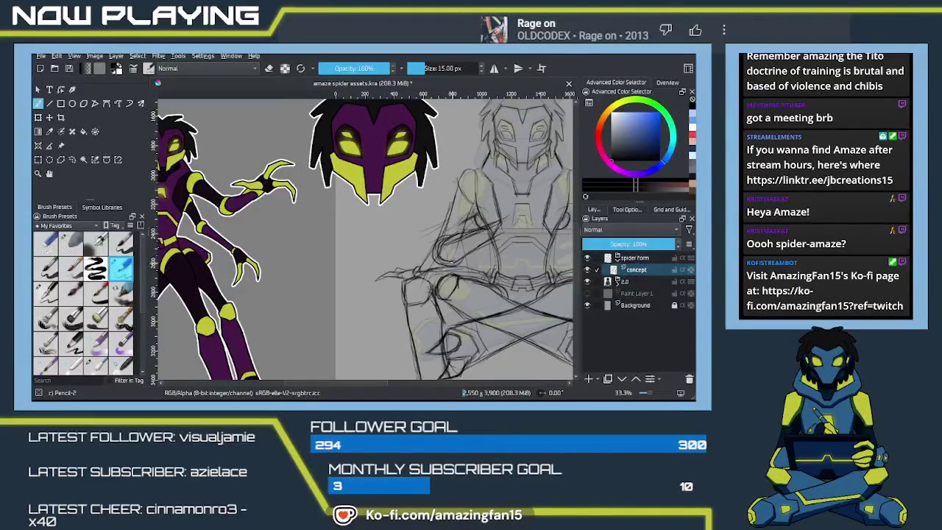
{"action": "left_click_drag", "start_coordinate": [487, 244], "coordinate": [445, 245]}
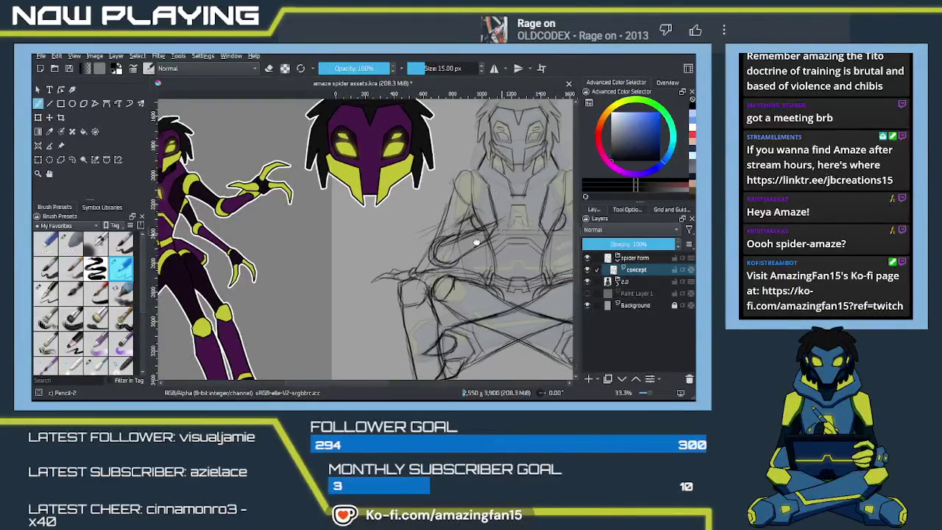
Save the document while viewing the full spider reference
{"action": "mouse_move", "coordinate": [359, 228]}
{"action": "left_mouse_down"}
{"action": "mouse_move", "coordinate": [527, 227]}
{"action": "mouse_move", "coordinate": [388, 228]}
{"action": "left_mouse_up"}
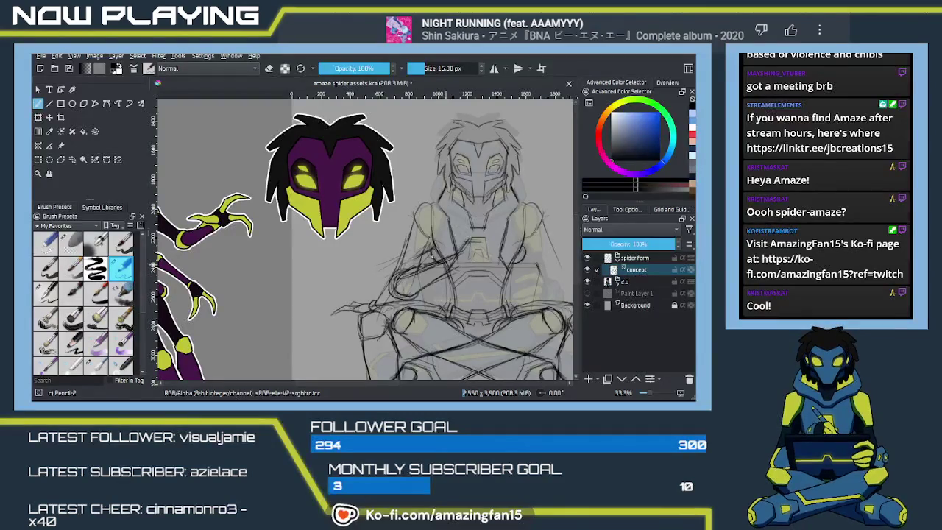
{"action": "key", "text": "ctrl+s"}
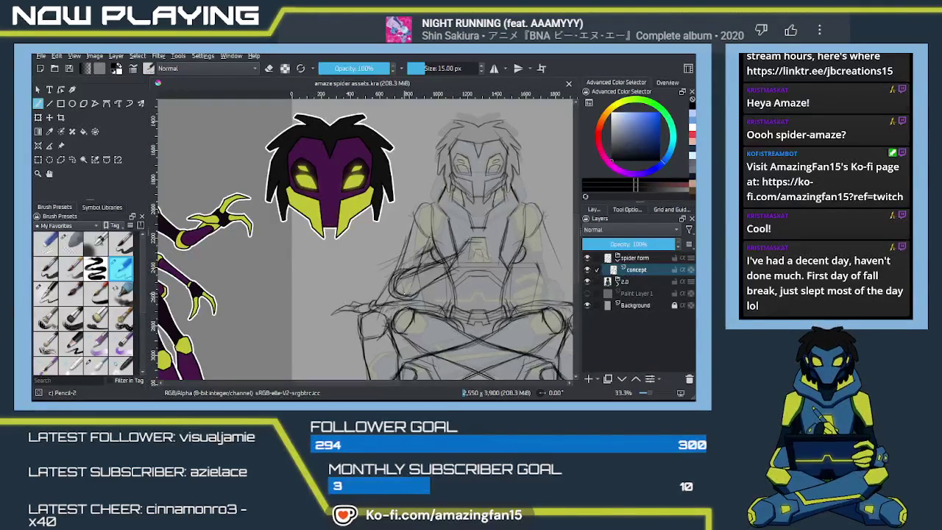
{"action": "mouse_move", "coordinate": [438, 269]}
{"action": "left_mouse_down"}
{"action": "mouse_move", "coordinate": [504, 254]}
{"action": "mouse_move", "coordinate": [457, 243]}
{"action": "left_mouse_up"}
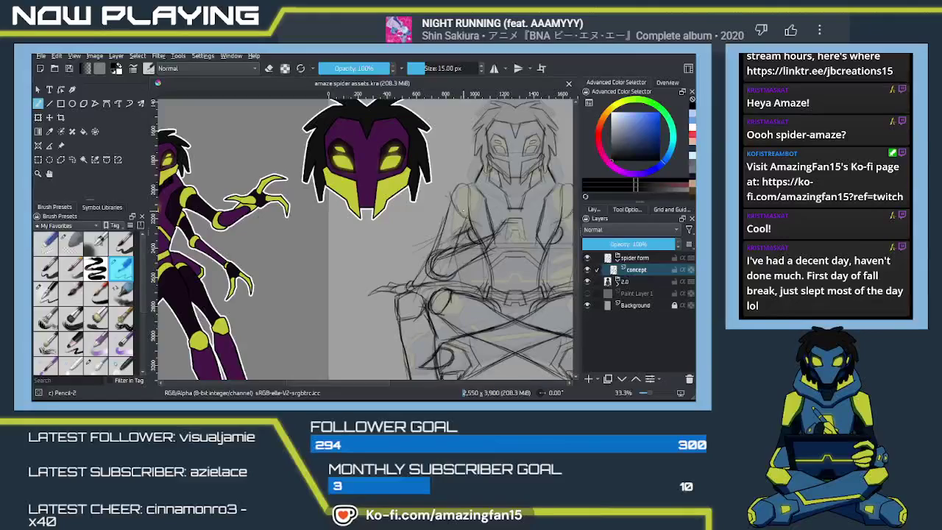
Add dark pencil strokes down the lower body and around the lap
{"action": "left_click", "coordinate": [462, 188]}
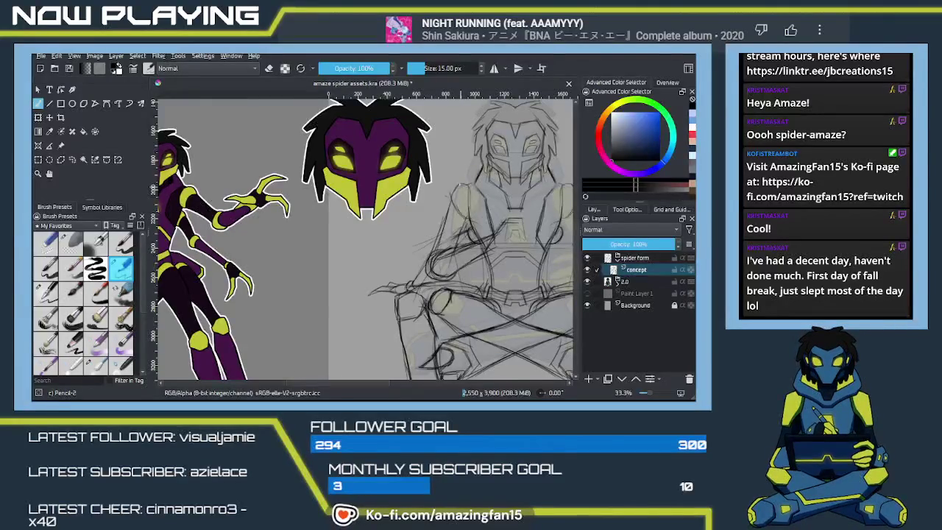
{"action": "left_click_drag", "start_coordinate": [450, 209], "coordinate": [439, 251]}
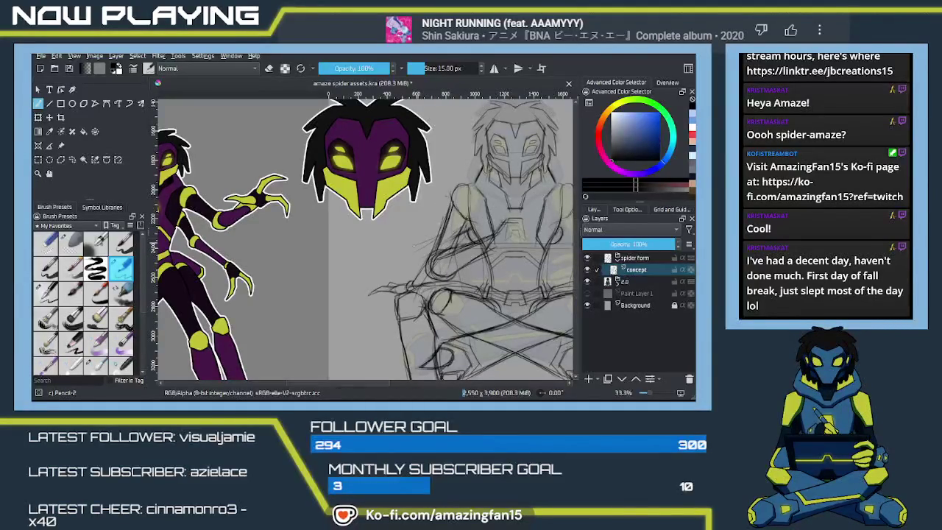
{"action": "key", "text": "e"}
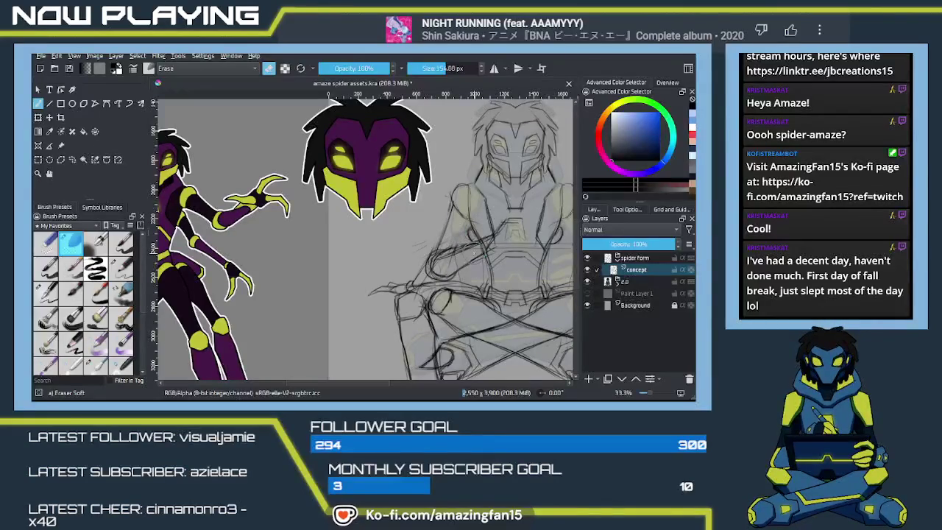
{"action": "key", "text": "e"}
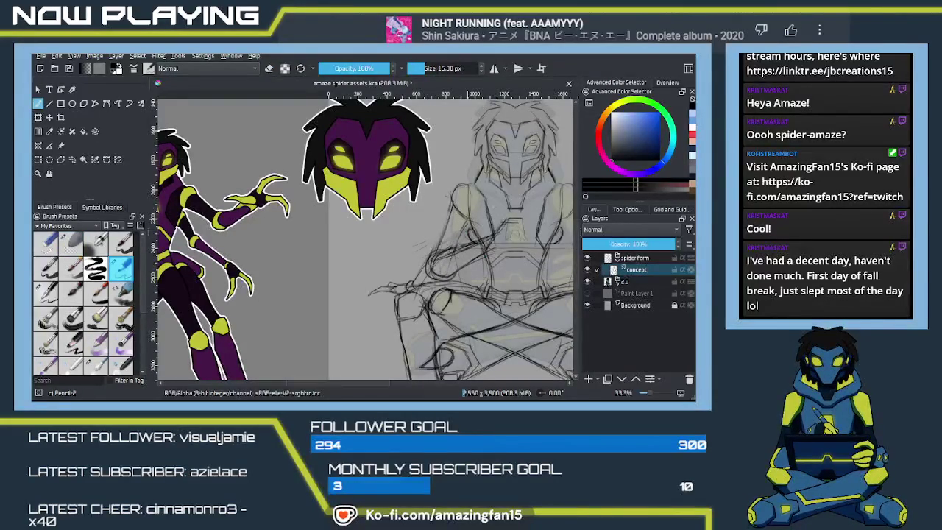
{"action": "mouse_move", "coordinate": [462, 222]}
{"action": "left_mouse_down"}
{"action": "mouse_move", "coordinate": [457, 247]}
{"action": "mouse_move", "coordinate": [433, 256]}
{"action": "left_mouse_up"}
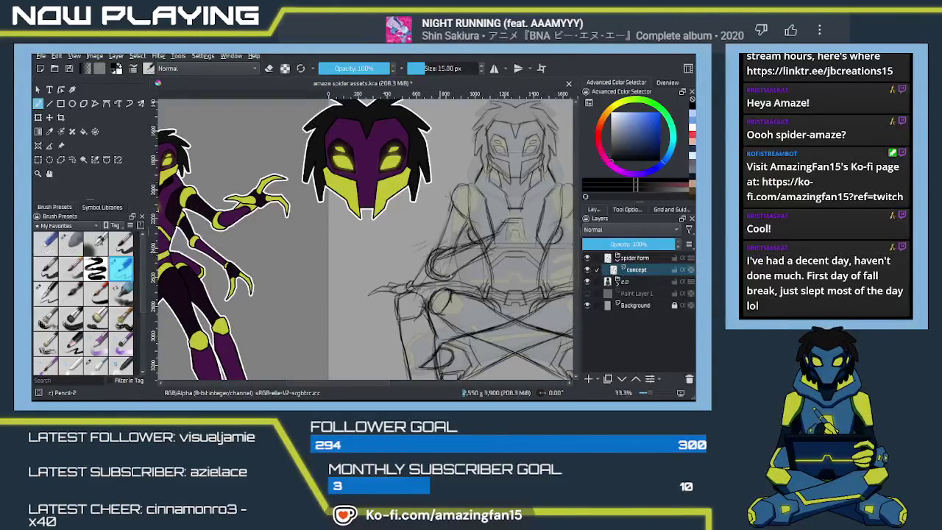
{"action": "mouse_move", "coordinate": [451, 273]}
{"action": "left_mouse_down"}
{"action": "mouse_move", "coordinate": [497, 269]}
{"action": "mouse_move", "coordinate": [438, 236]}
{"action": "left_mouse_up"}
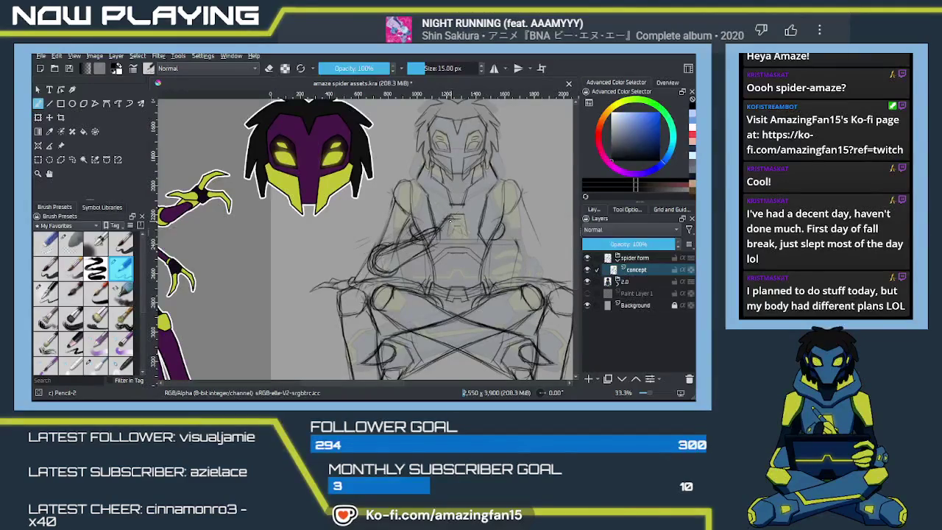
Sketch pencil lines over the chest area and shift the canvas view
{"action": "left_click_drag", "start_coordinate": [458, 213], "coordinate": [473, 218]}
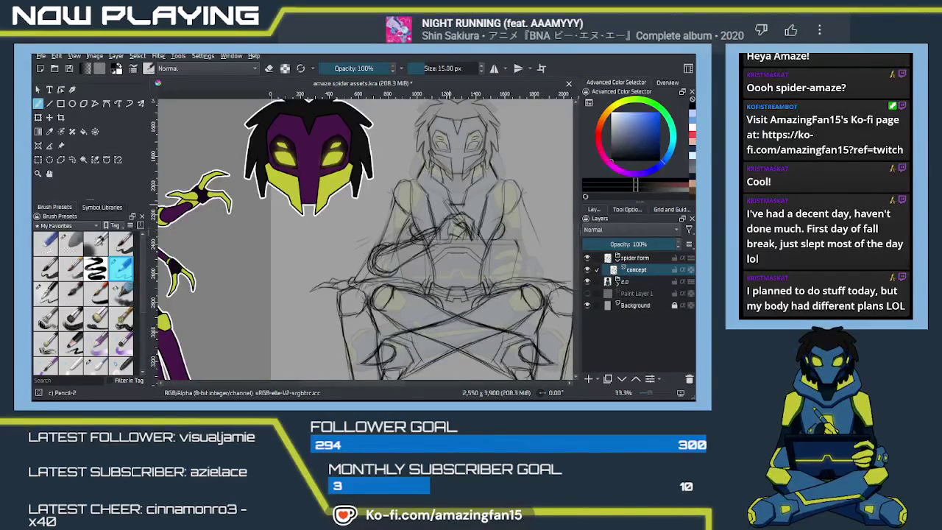
{"action": "left_click", "coordinate": [361, 75]}
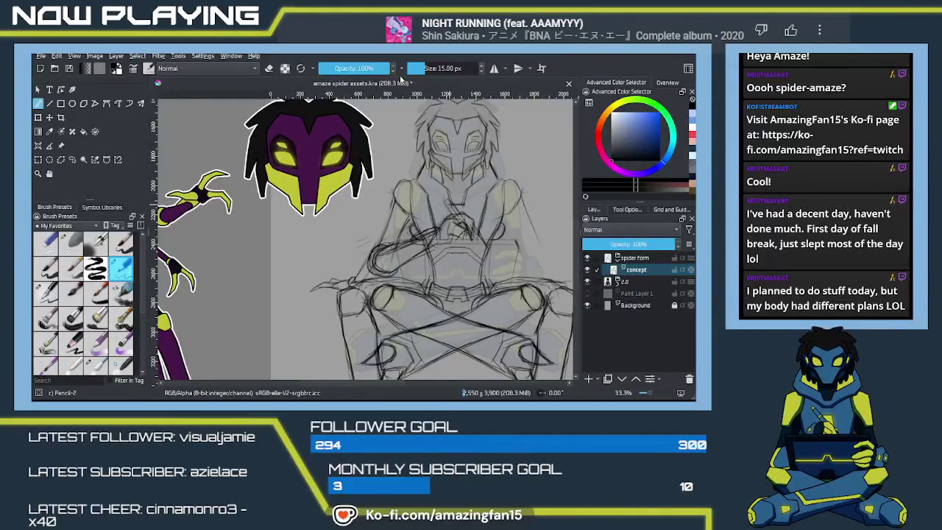
{"action": "left_click_drag", "start_coordinate": [442, 285], "coordinate": [405, 300]}
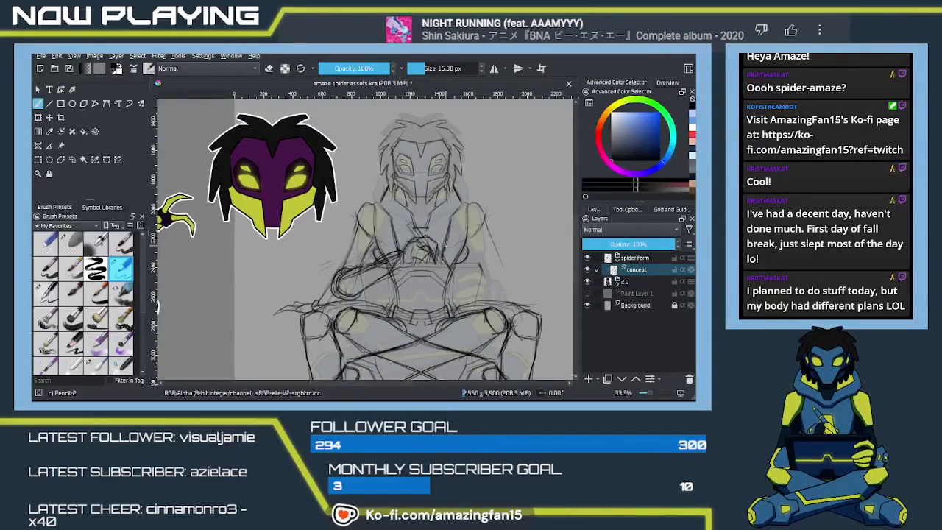
Zoom to 50% and add a short stroke closing the gap in the clasped hands
{"action": "scroll", "coordinate": [410, 288], "scroll_direction": "up", "scroll_amount": 2}
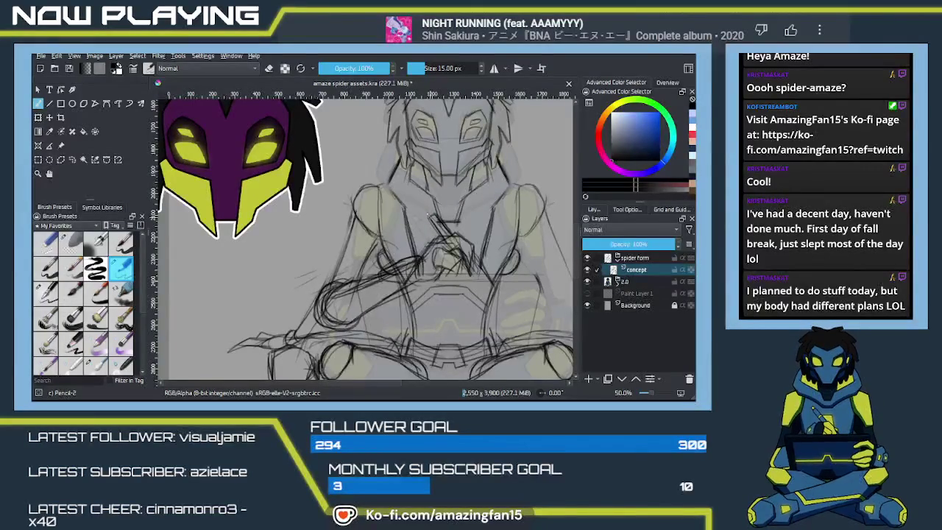
{"action": "left_click_drag", "start_coordinate": [443, 243], "coordinate": [412, 221]}
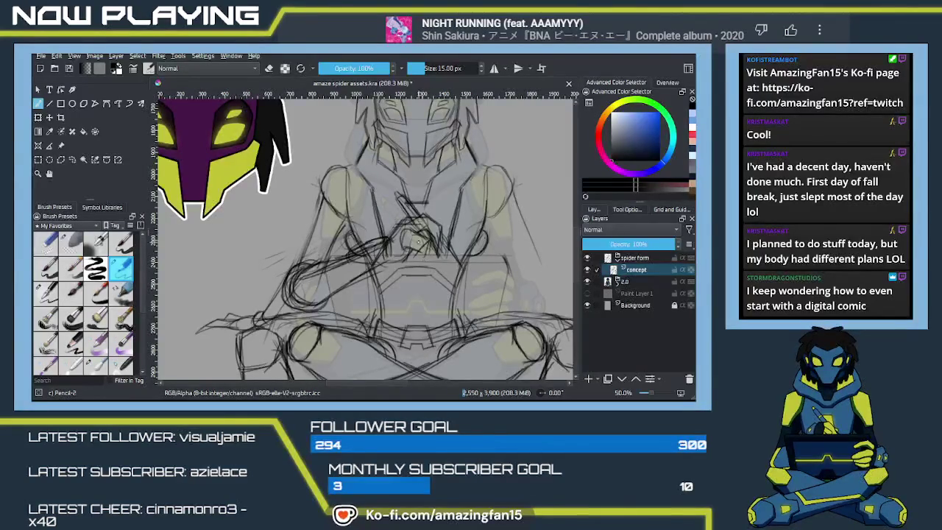
{"action": "left_click_drag", "start_coordinate": [410, 219], "coordinate": [427, 239]}
{"action": "mouse_move", "coordinate": [451, 253]}
{"action": "left_mouse_down"}
{"action": "mouse_move", "coordinate": [404, 261]}
{"action": "mouse_move", "coordinate": [379, 248]}
{"action": "left_mouse_up"}
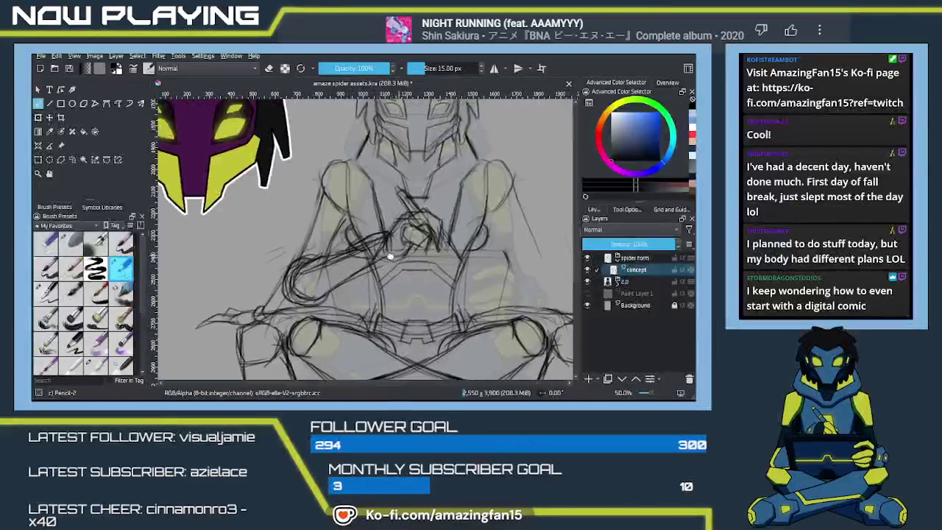
{"action": "scroll", "coordinate": [332, 248], "scroll_direction": "down", "scroll_amount": 3}
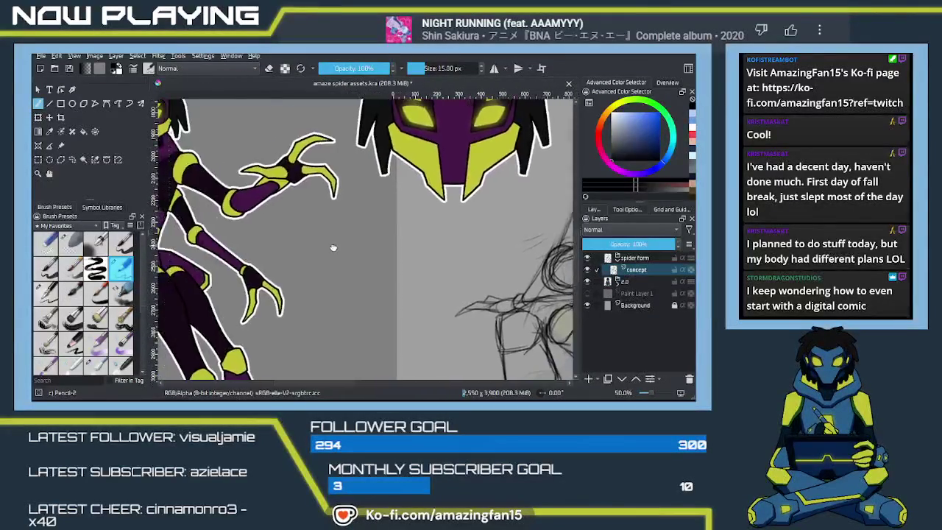
Draw strokes along the right arm, then lighten lines below with a 55 px eraser
{"action": "scroll", "coordinate": [324, 247], "scroll_direction": "up", "scroll_amount": 3}
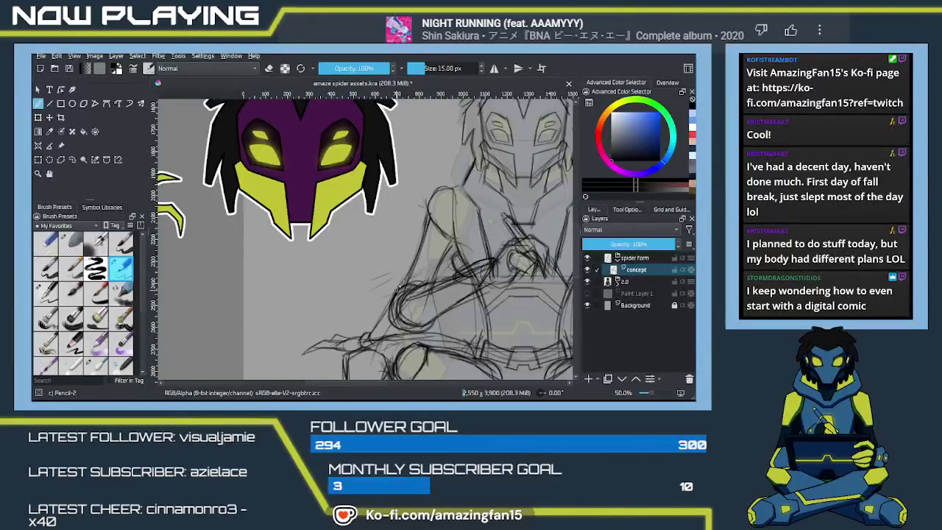
{"action": "left_click_drag", "start_coordinate": [454, 236], "coordinate": [431, 287]}
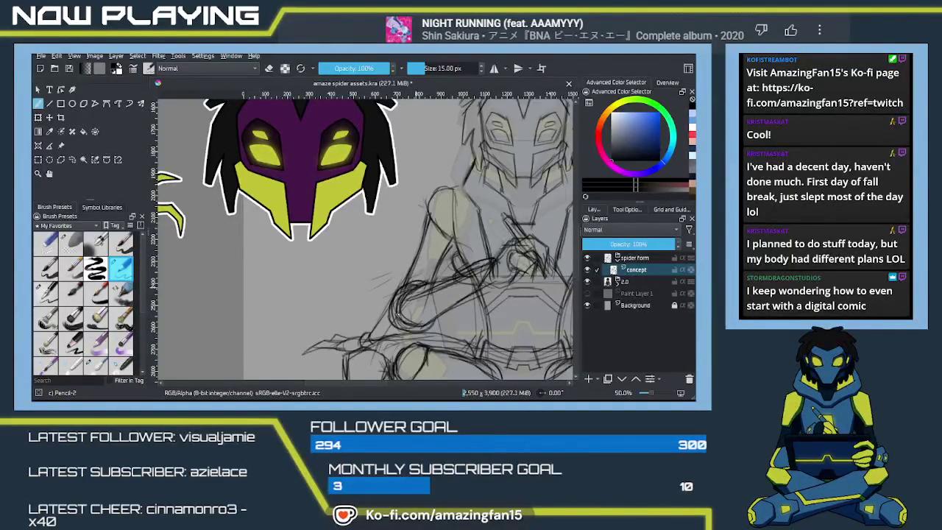
{"action": "key", "text": "e"}
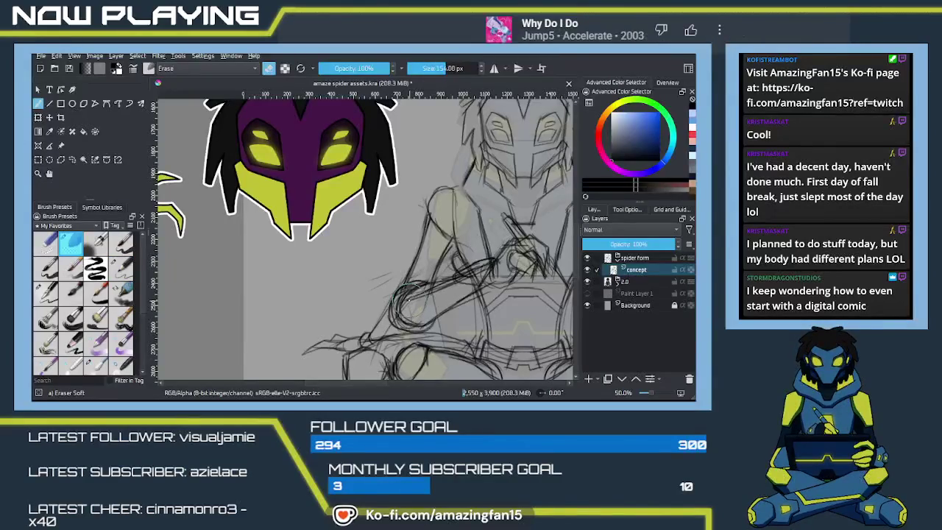
{"action": "key", "text": "bracketleft"}
{"action": "key", "text": "bracketleft"}
{"action": "key", "text": "bracketleft"}
{"action": "left_click_drag", "start_coordinate": [410, 287], "coordinate": [406, 324]}
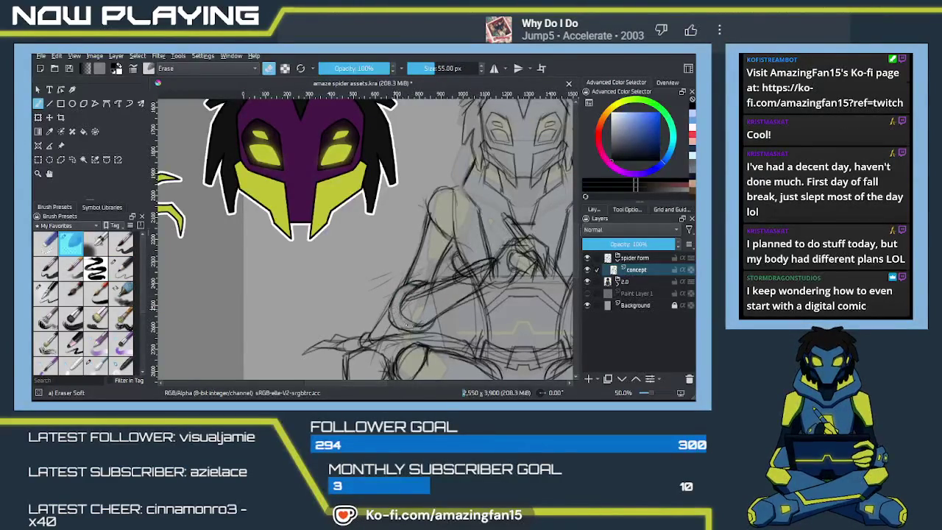
{"action": "left_click_drag", "start_coordinate": [407, 324], "coordinate": [406, 303]}
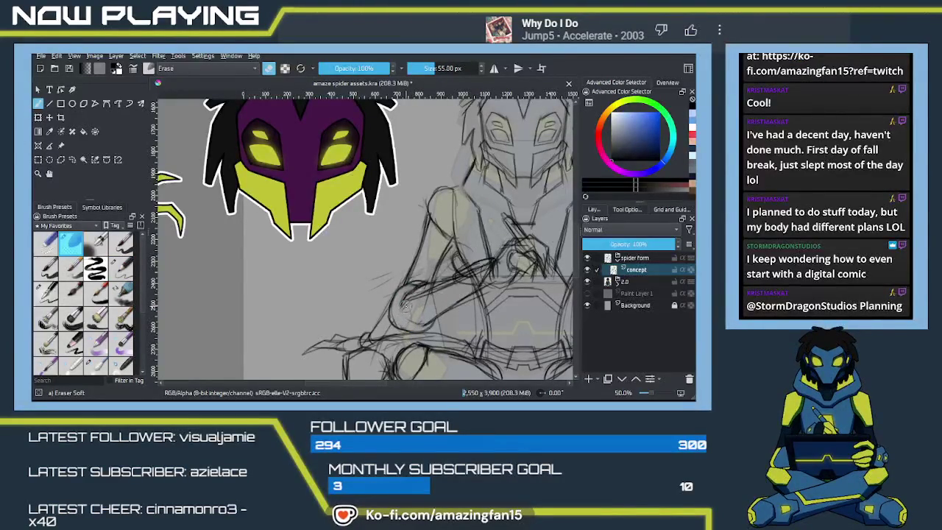
{"action": "key", "text": "slash"}
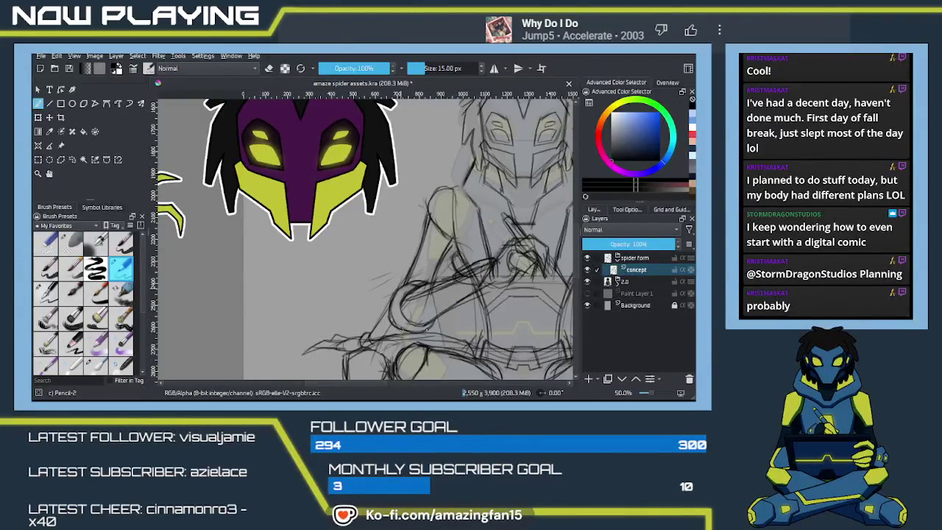
{"action": "mouse_move", "coordinate": [434, 318]}
{"action": "left_mouse_down"}
{"action": "mouse_move", "coordinate": [435, 279]}
{"action": "mouse_move", "coordinate": [422, 264]}
{"action": "left_mouse_up"}
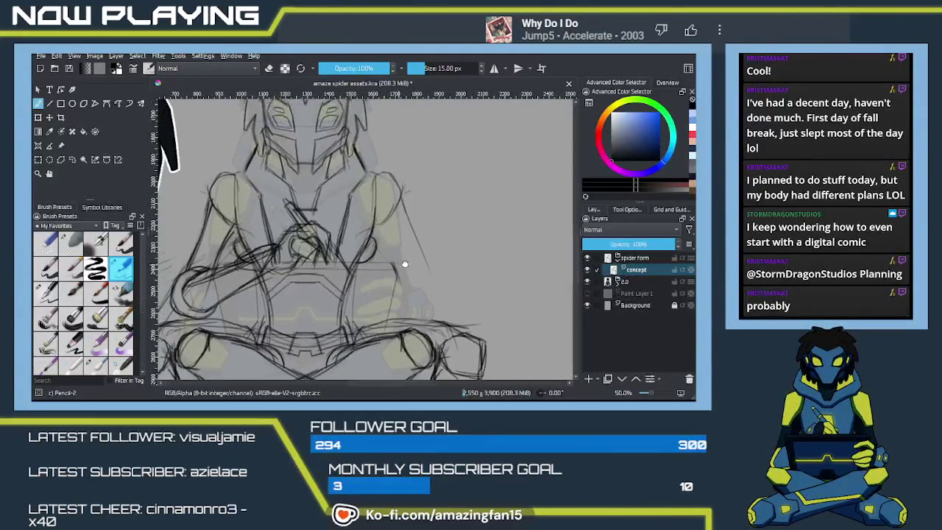
{"action": "key", "text": "e"}
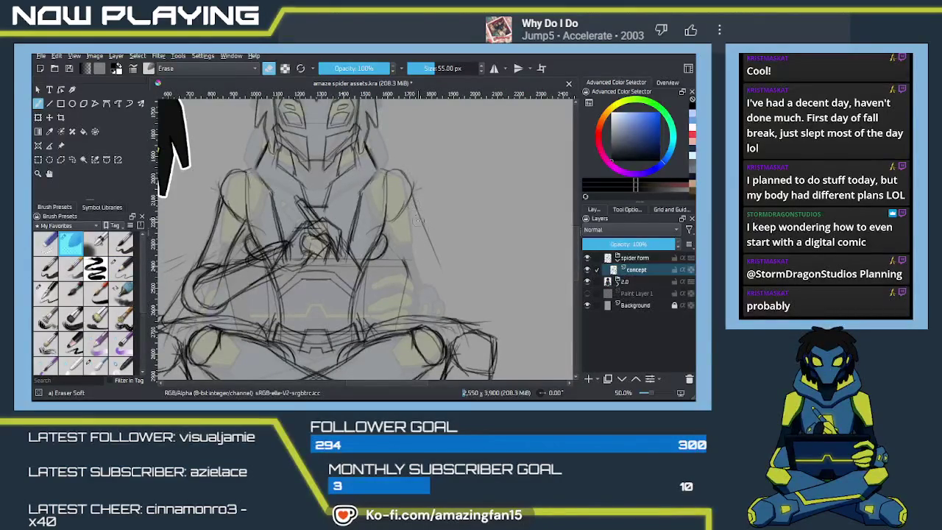
{"action": "key", "text": "q"}
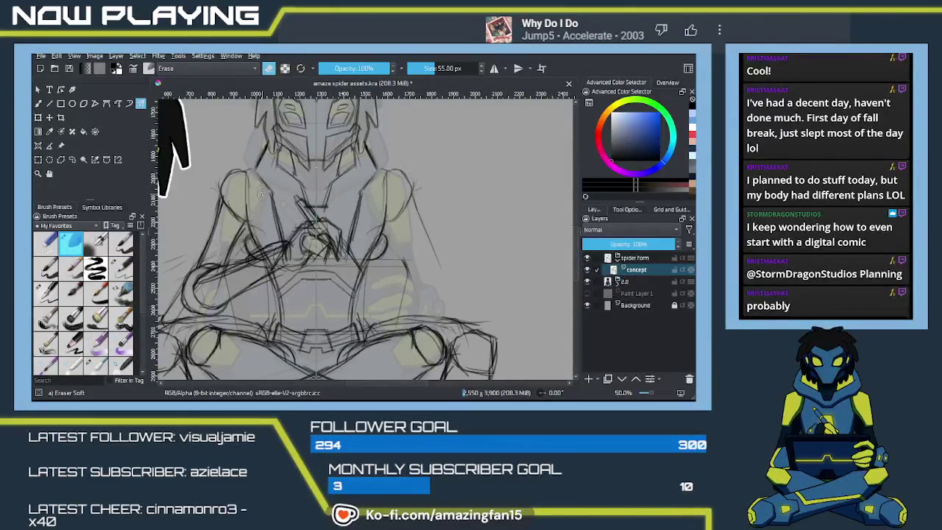
{"action": "key", "text": "e"}
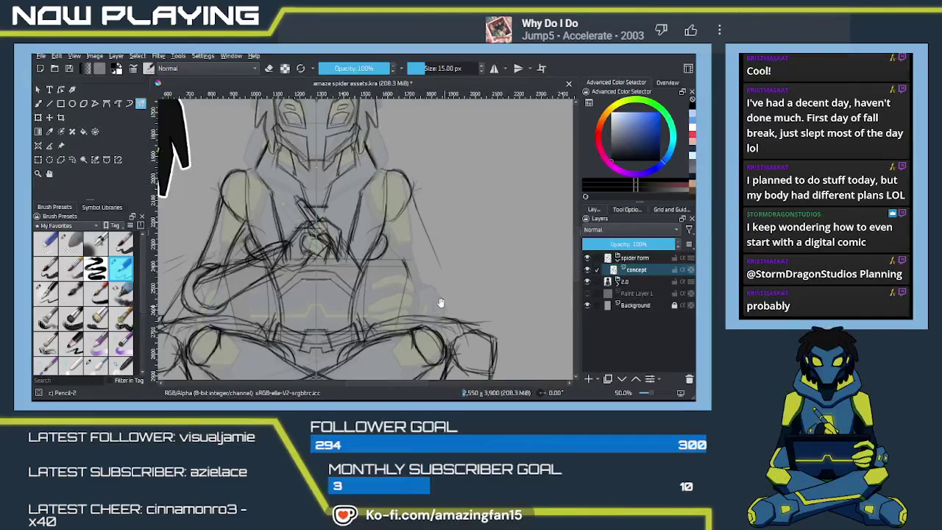
{"action": "left_click_drag", "start_coordinate": [441, 304], "coordinate": [452, 282]}
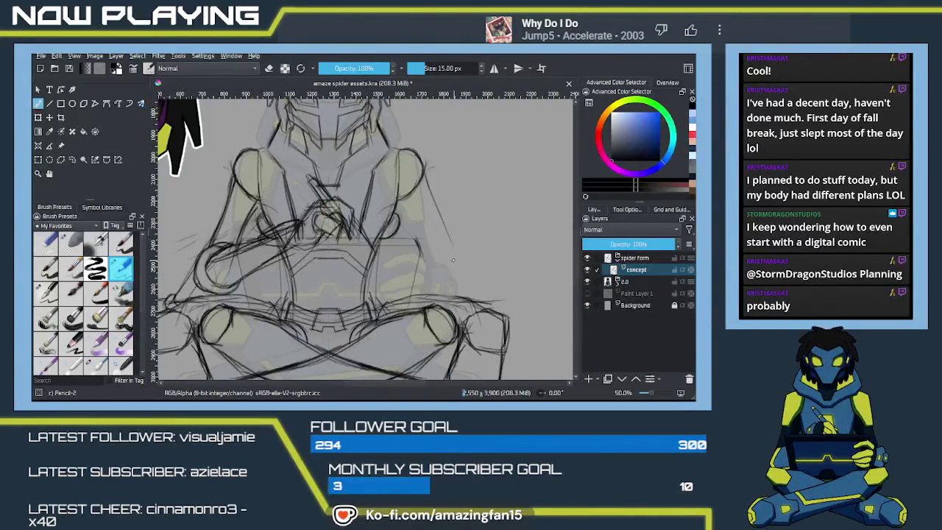
{"action": "key", "text": "e"}
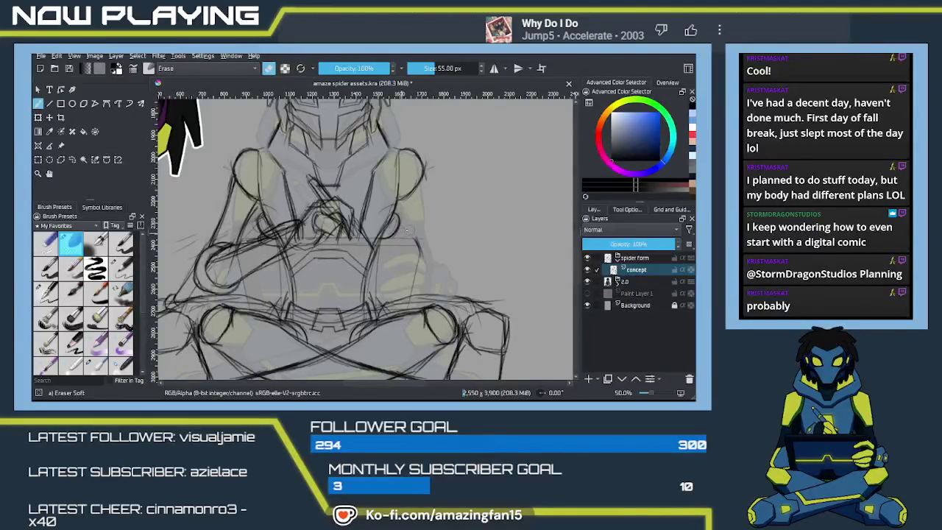
{"action": "left_click_drag", "start_coordinate": [409, 228], "coordinate": [377, 277]}
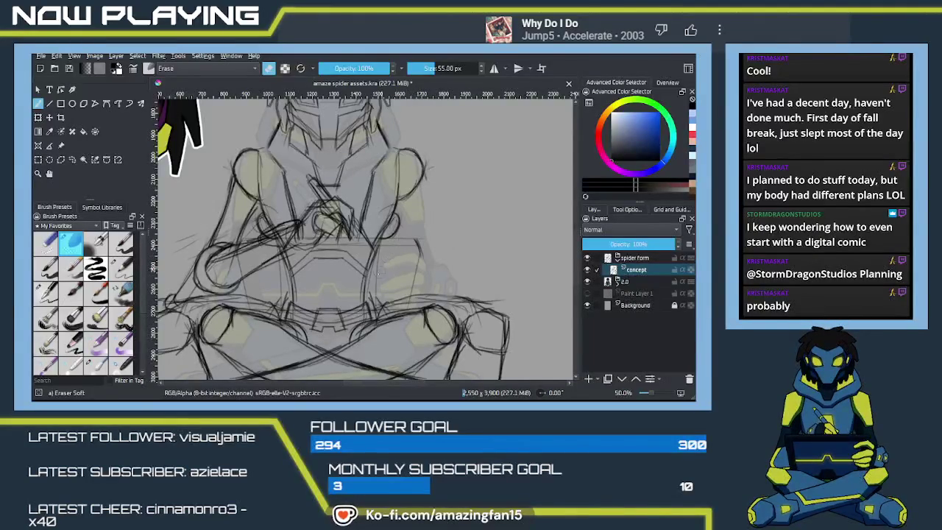
{"action": "key", "text": "ctrl+z"}
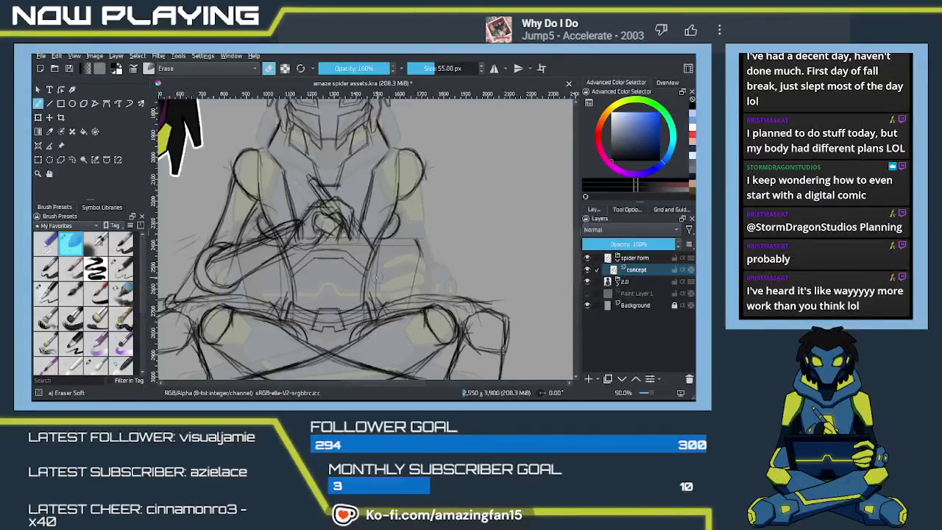
{"action": "key", "text": "slash"}
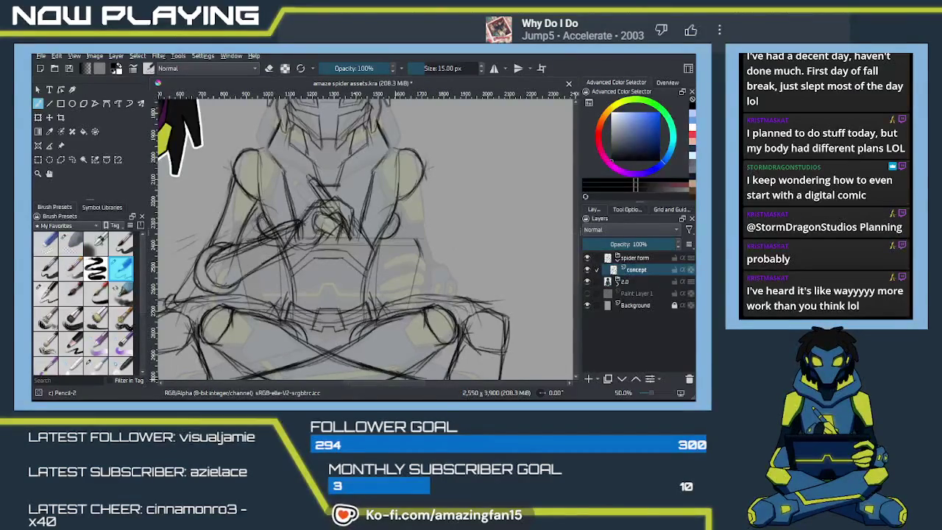
{"action": "mouse_move", "coordinate": [371, 137]}
{"action": "left_mouse_down"}
{"action": "mouse_move", "coordinate": [449, 242]}
{"action": "mouse_move", "coordinate": [471, 182]}
{"action": "left_mouse_up"}
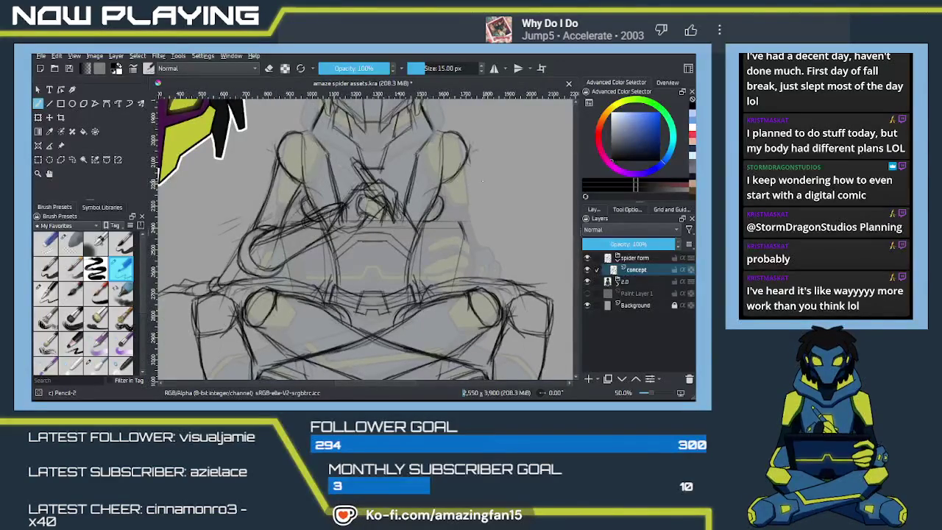
Undo the stray diagonal stroke and add short Pencil-2 strokes shaping the right shoulder
{"action": "key", "text": "ctrl+z"}
{"action": "left_click_drag", "start_coordinate": [471, 151], "coordinate": [504, 193]}
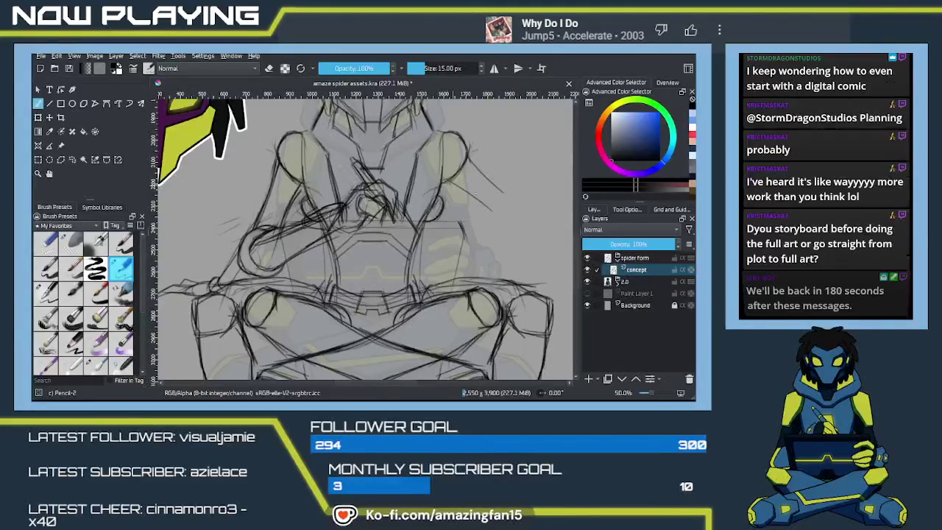
{"action": "left_click_drag", "start_coordinate": [502, 189], "coordinate": [514, 203]}
{"action": "left_click_drag", "start_coordinate": [484, 193], "coordinate": [505, 186]}
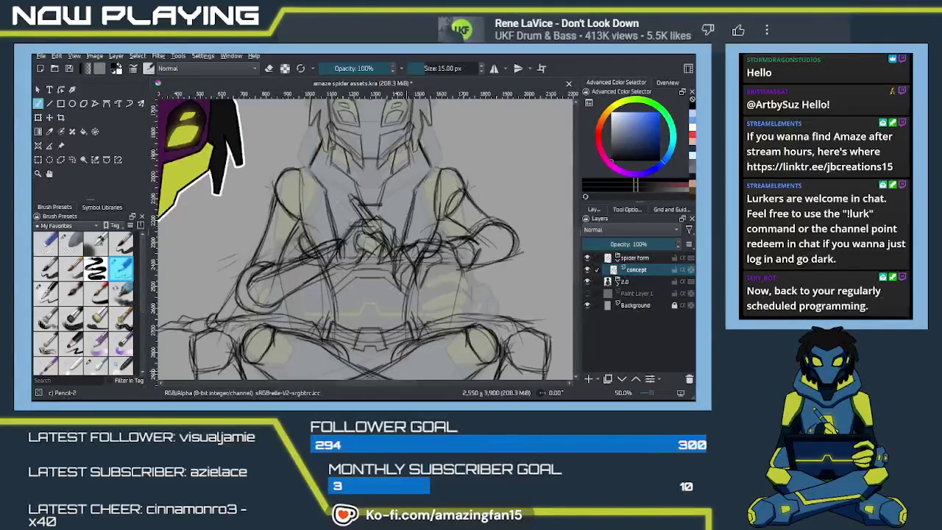
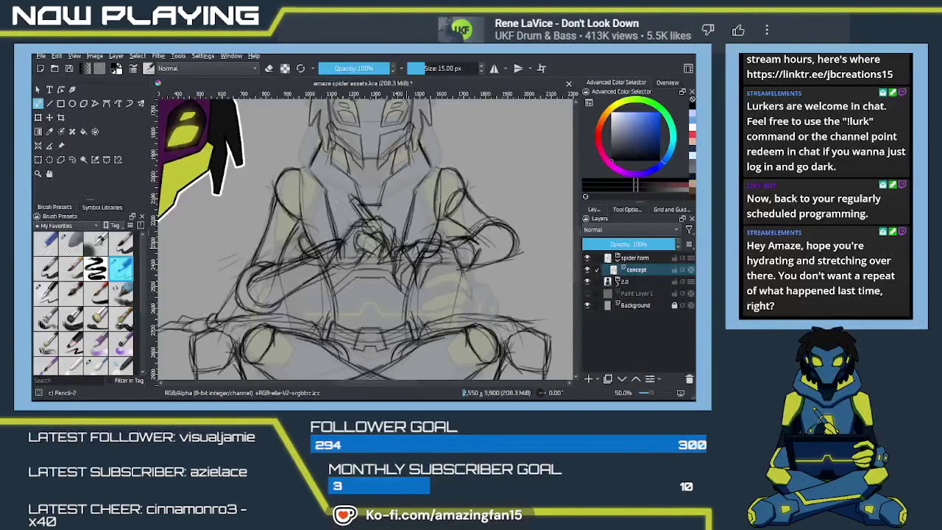
Erase and lighten the stray sketch lines around the right arm with the soft eraser
{"action": "left_click_drag", "start_coordinate": [468, 269], "coordinate": [470, 279]}
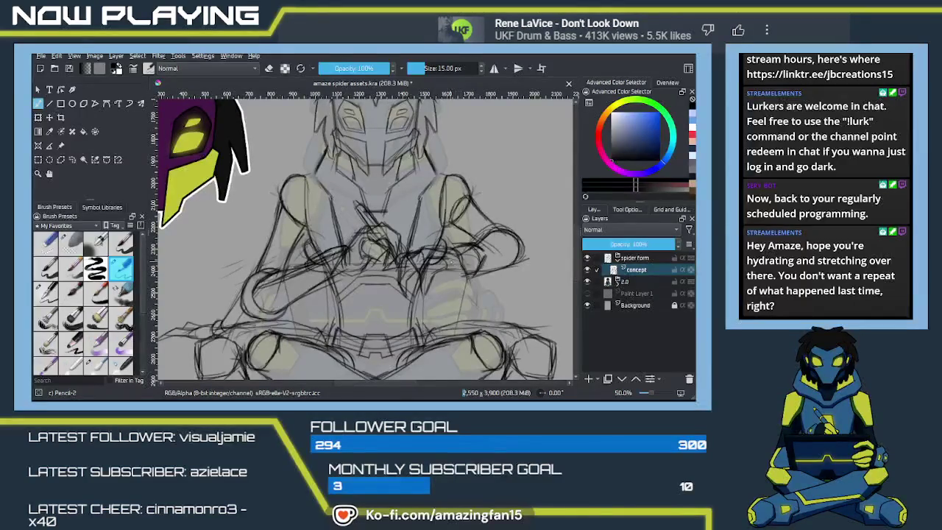
{"action": "key", "text": "e"}
{"action": "left_click_drag", "start_coordinate": [445, 251], "coordinate": [427, 255]}
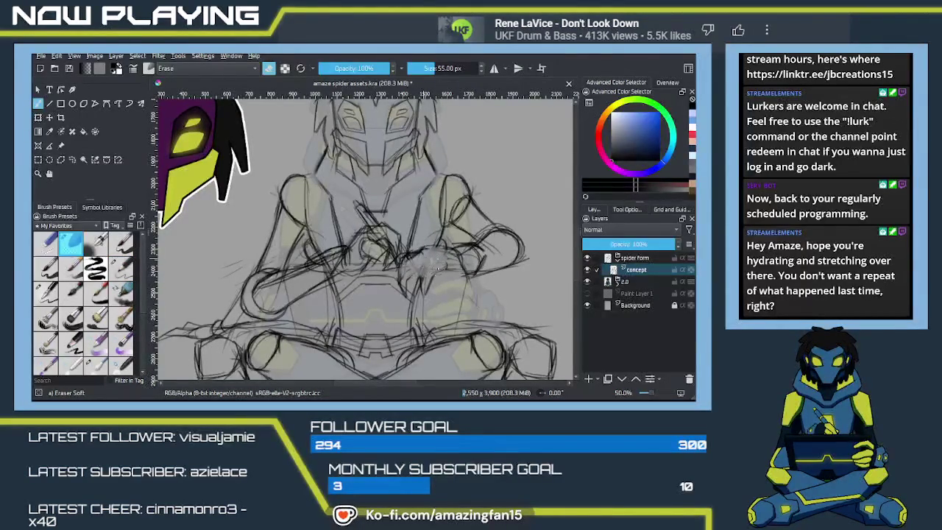
{"action": "key", "text": "ctrl+z"}
{"action": "key", "text": "ctrl+z"}
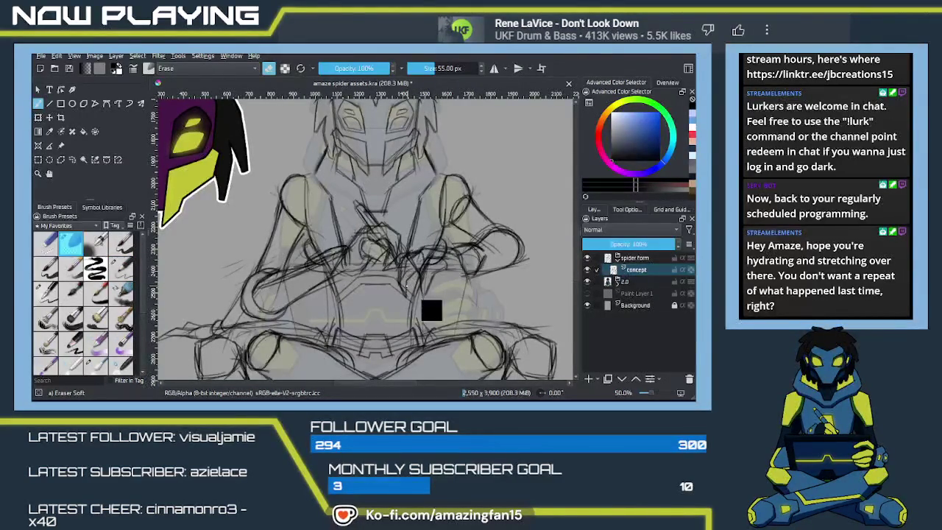
{"action": "left_click_drag", "start_coordinate": [452, 243], "coordinate": [478, 266]}
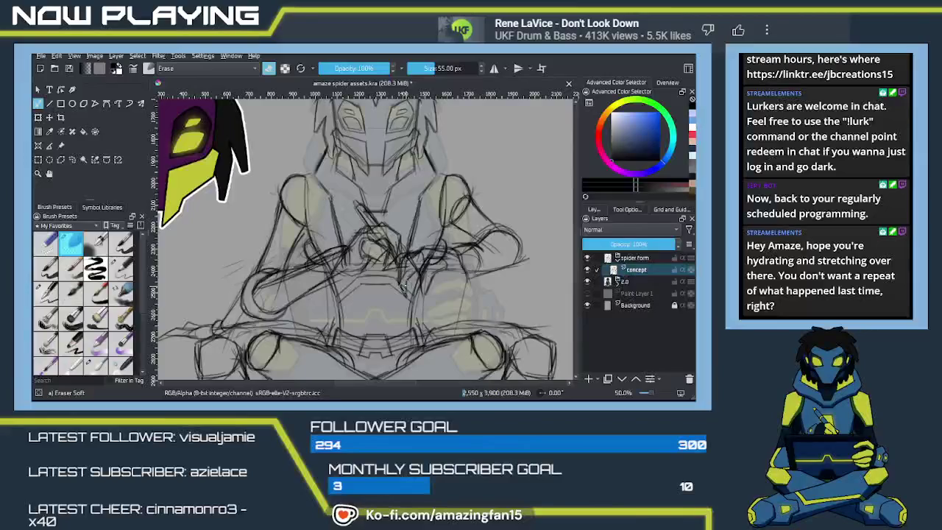
{"action": "left_click_drag", "start_coordinate": [403, 284], "coordinate": [405, 284]}
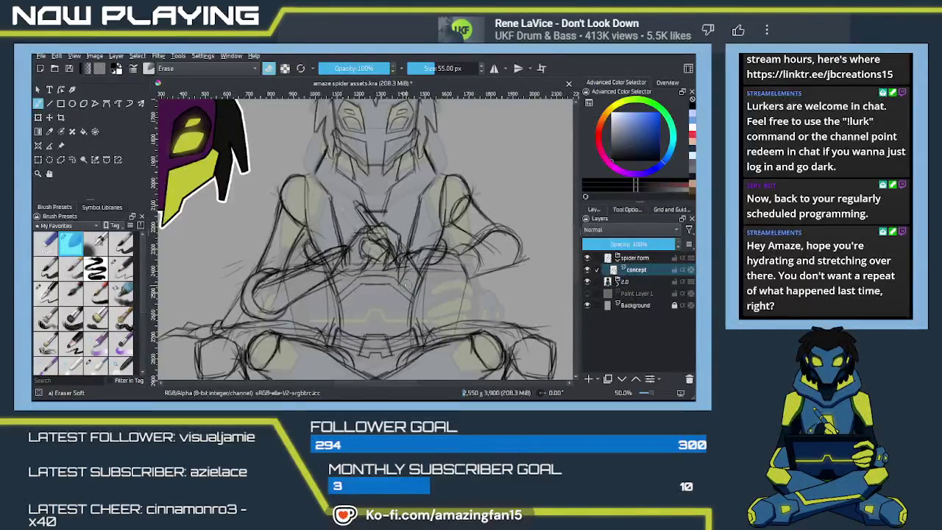
{"action": "left_click_drag", "start_coordinate": [467, 261], "coordinate": [515, 273]}
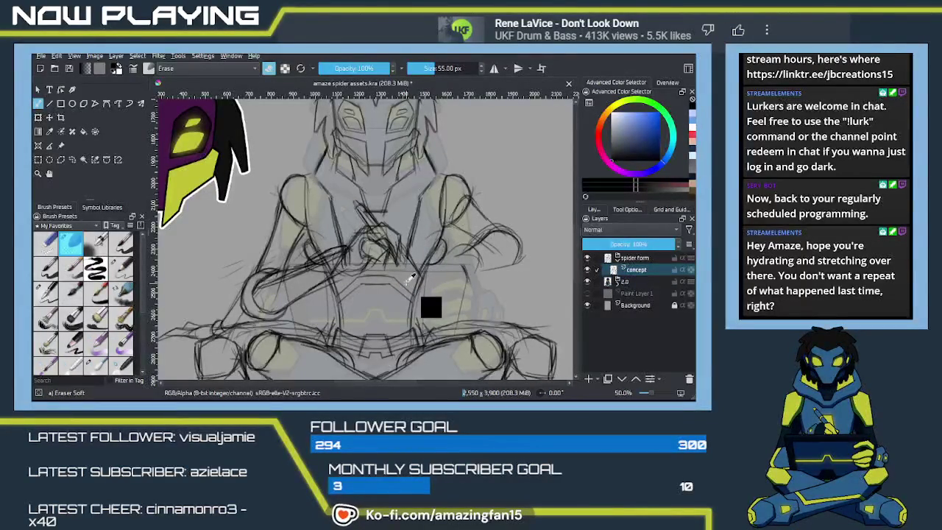
{"action": "left_click_drag", "start_coordinate": [476, 256], "coordinate": [465, 263]}
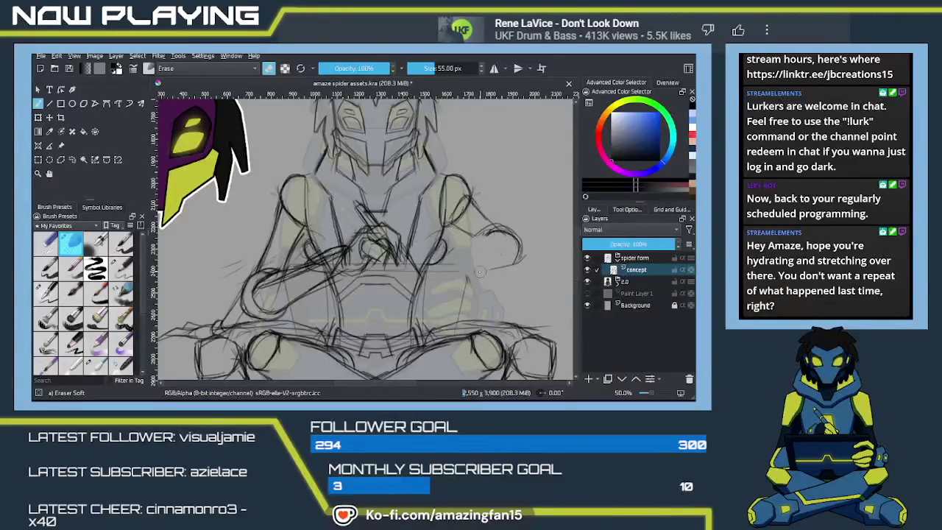
Erase the sketch strokes on the right shoulder with a 110 px soft eraser
{"action": "key", "text": "slash"}
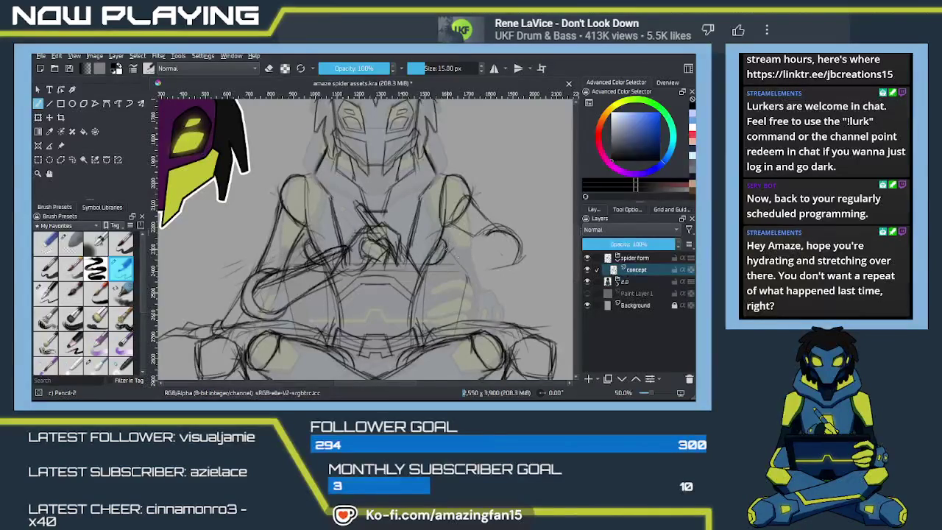
{"action": "left_click_drag", "start_coordinate": [486, 276], "coordinate": [467, 272]}
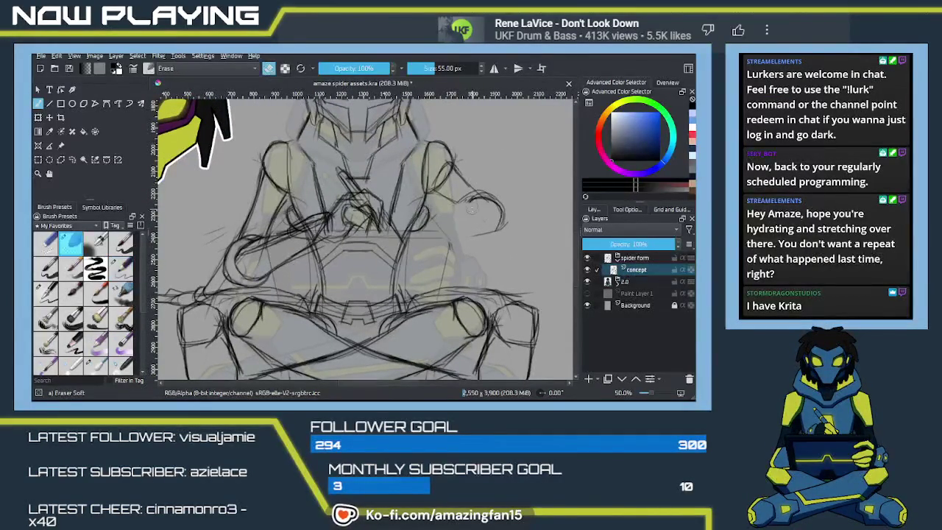
{"action": "key", "text": "e"}
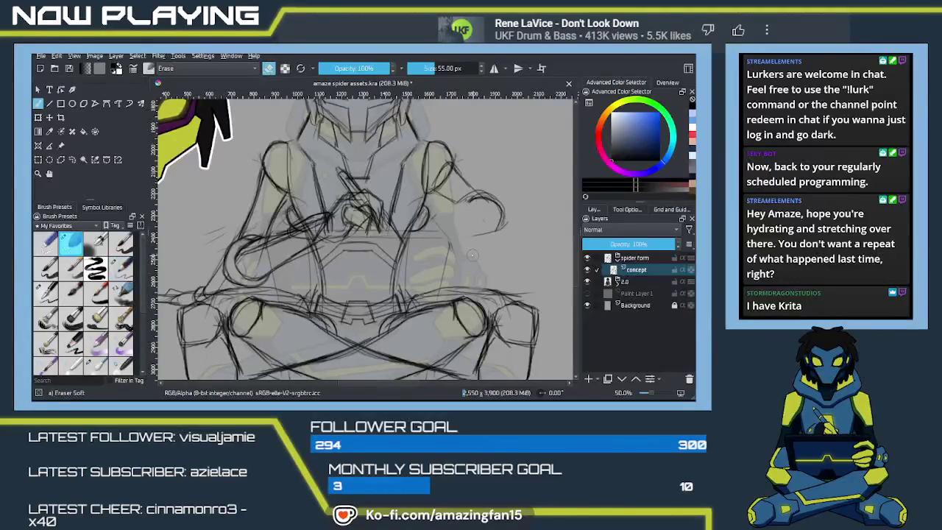
{"action": "key", "text": "bracketright"}
{"action": "mouse_move", "coordinate": [453, 178]}
{"action": "left_mouse_down"}
{"action": "mouse_move", "coordinate": [479, 207]}
{"action": "mouse_move", "coordinate": [468, 247]}
{"action": "left_mouse_up"}
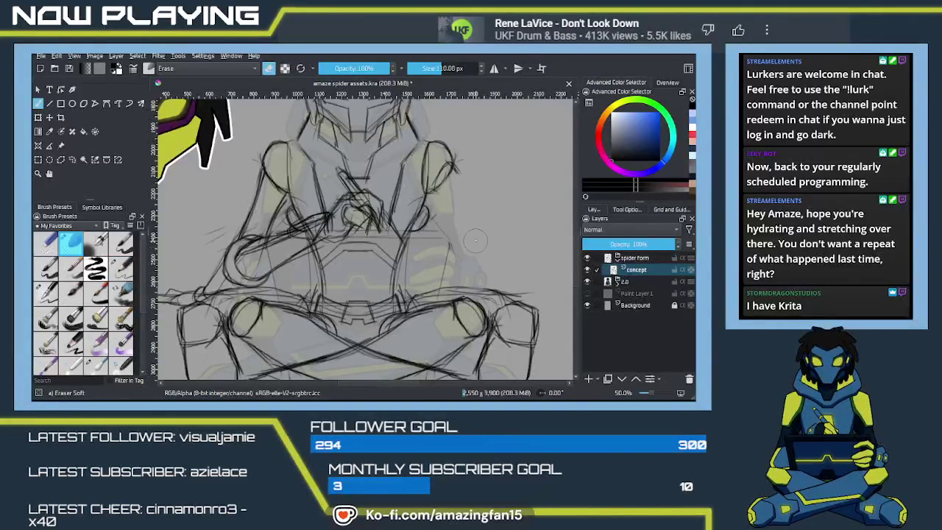
Try fresh pencil strokes by the right shoulder, undoing the attempts that don't fit
{"action": "key", "text": "slash"}
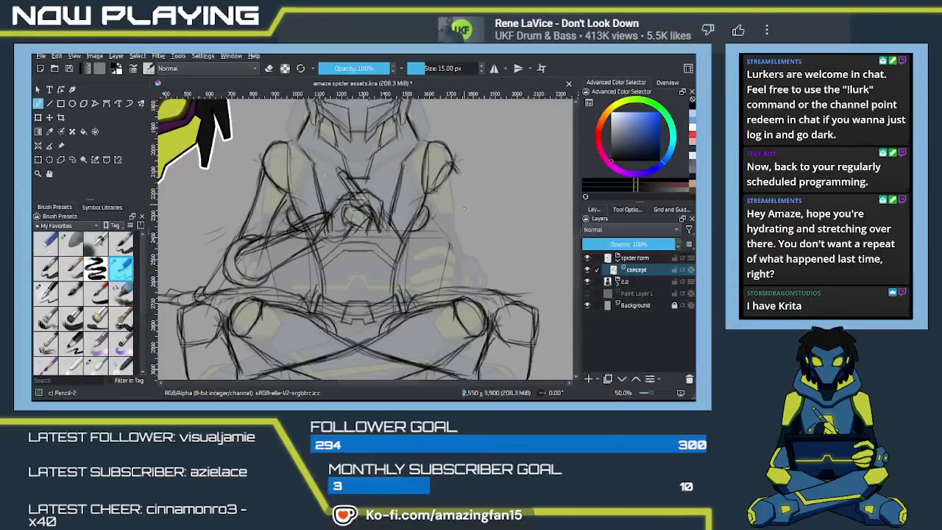
{"action": "mouse_move", "coordinate": [455, 167]}
{"action": "left_mouse_down"}
{"action": "mouse_move", "coordinate": [482, 200]}
{"action": "mouse_move", "coordinate": [462, 215]}
{"action": "left_mouse_up"}
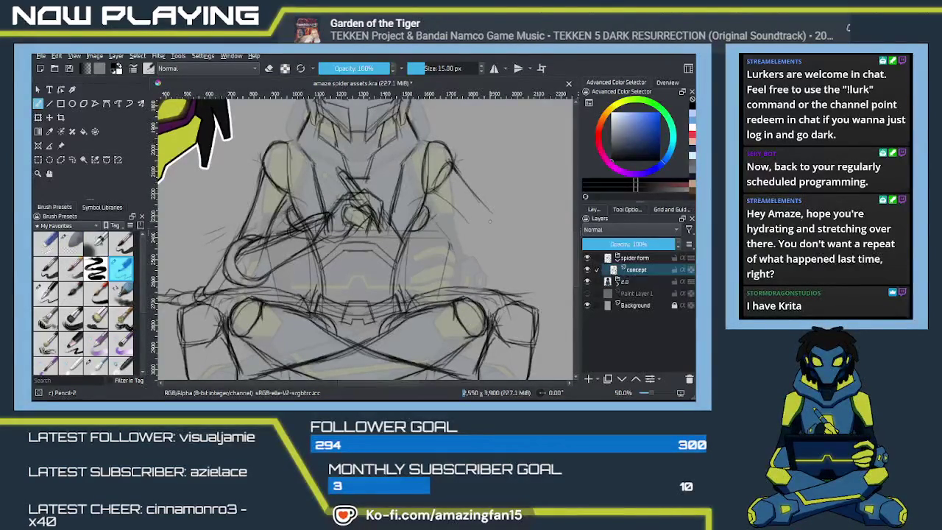
{"action": "key", "text": "ctrl+z"}
{"action": "mouse_move", "coordinate": [463, 215]}
{"action": "left_mouse_down"}
{"action": "mouse_move", "coordinate": [446, 197]}
{"action": "mouse_move", "coordinate": [462, 213]}
{"action": "left_mouse_up"}
{"action": "key", "text": "ctrl+z"}
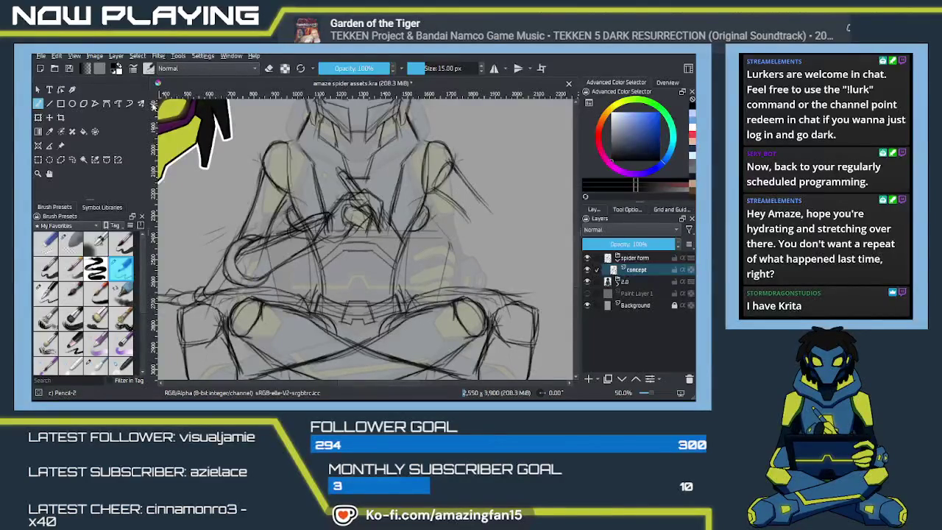
Show the Symbol Libraries and browse the Word Balloons and Pepper & Carrot libraries
{"action": "left_click", "coordinate": [101, 207]}
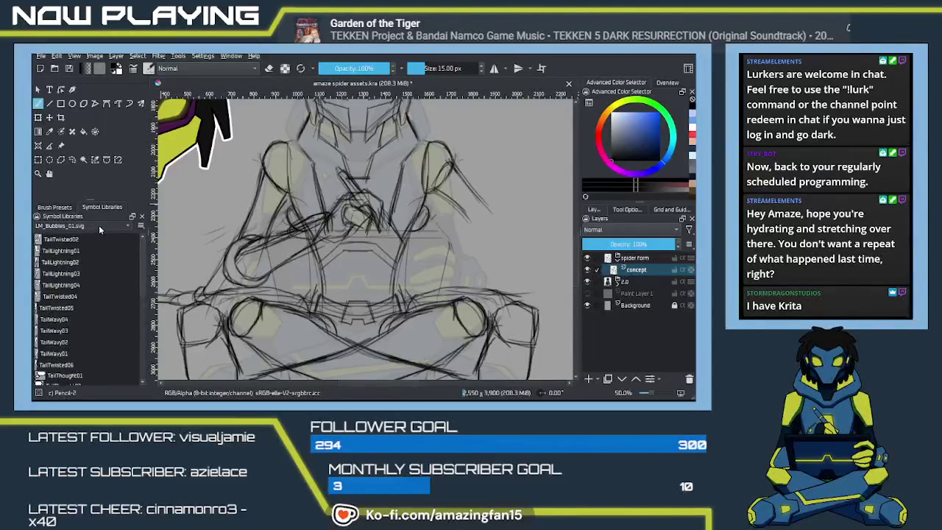
{"action": "scroll", "coordinate": [98, 225], "scroll_direction": "down", "scroll_amount": 1}
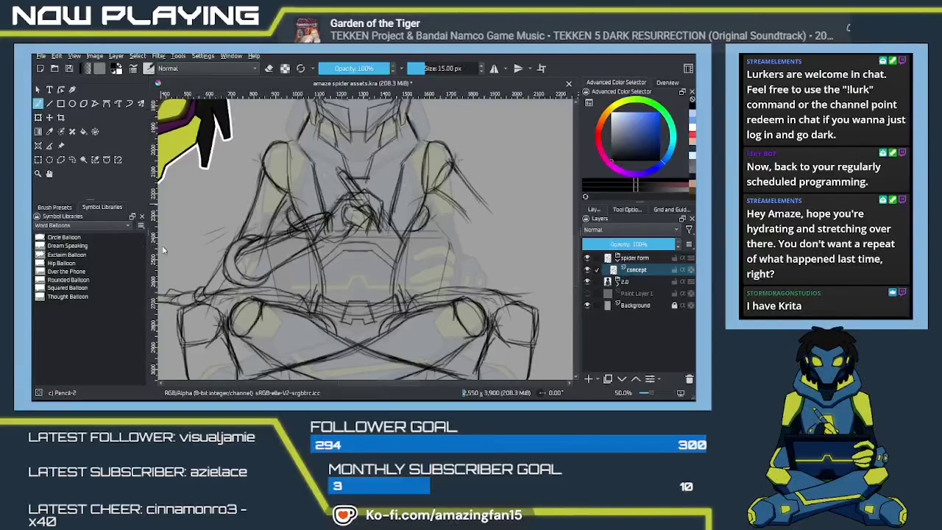
{"action": "scroll", "coordinate": [140, 250], "scroll_direction": "up", "scroll_amount": 2, "text": "ctrl"}
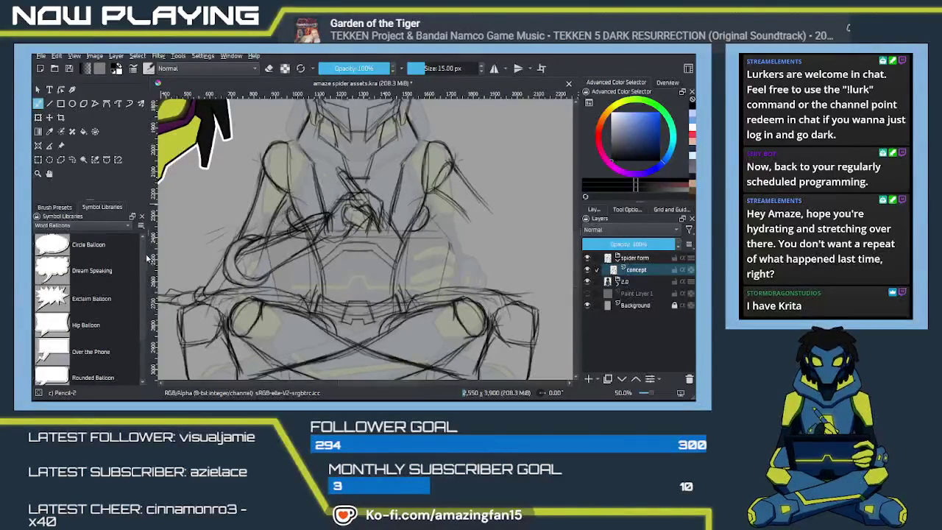
{"action": "left_click_drag", "start_coordinate": [144, 254], "coordinate": [134, 287]}
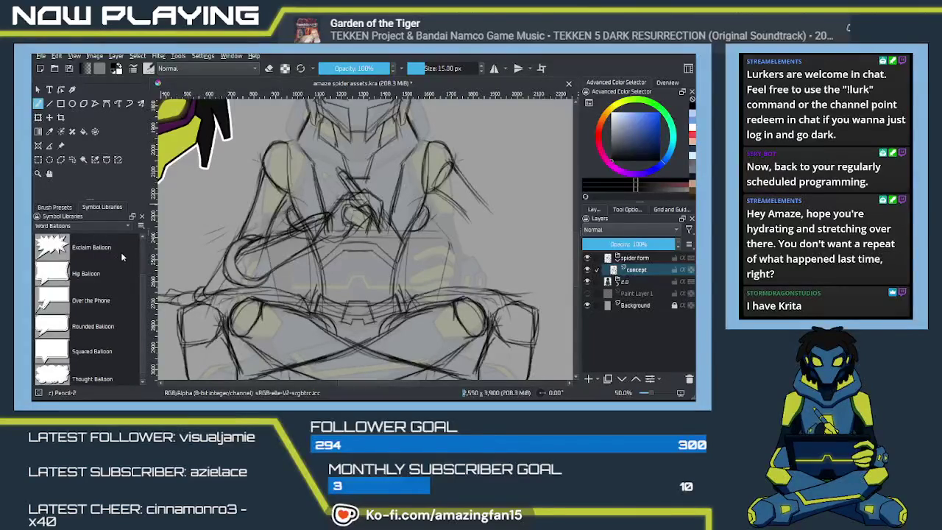
{"action": "scroll", "coordinate": [108, 224], "scroll_direction": "up", "scroll_amount": 1}
{"action": "left_click_drag", "start_coordinate": [143, 258], "coordinate": [146, 253]}
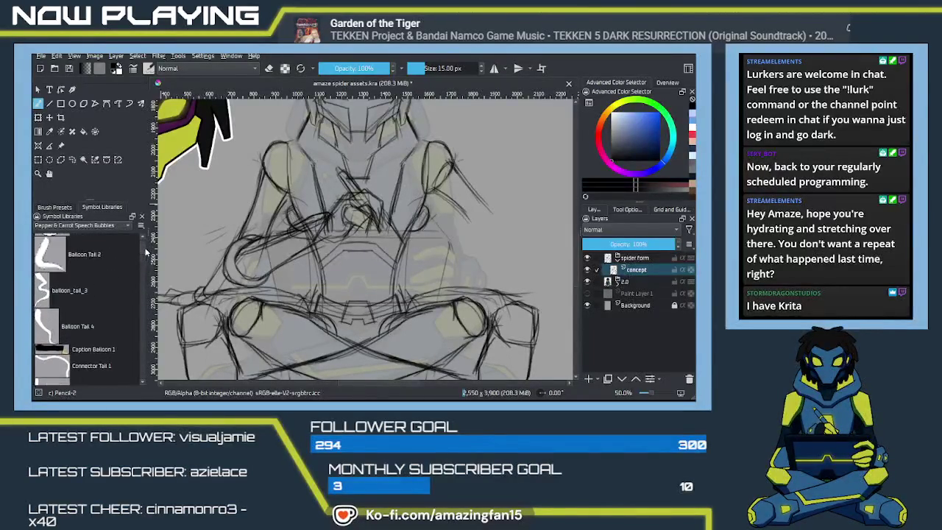
{"action": "left_click_drag", "start_coordinate": [144, 253], "coordinate": [139, 300]}
Bring up the LM_Bubbles_01.svg speech bubble shapes and zoom out to the whole character
{"action": "scroll", "coordinate": [138, 299], "scroll_direction": "down", "scroll_amount": 2}
{"action": "scroll", "coordinate": [137, 305], "scroll_direction": "down", "scroll_amount": 2}
{"action": "scroll", "coordinate": [136, 310], "scroll_direction": "down", "scroll_amount": 2}
{"action": "scroll", "coordinate": [133, 317], "scroll_direction": "down", "scroll_amount": 2}
{"action": "scroll", "coordinate": [133, 317], "scroll_direction": "down", "scroll_amount": 1}
{"action": "scroll", "coordinate": [133, 320], "scroll_direction": "down", "scroll_amount": 1}
{"action": "scroll", "coordinate": [132, 320], "scroll_direction": "down", "scroll_amount": 1}
{"action": "scroll", "coordinate": [132, 322], "scroll_direction": "down", "scroll_amount": 1}
{"action": "scroll", "coordinate": [130, 328], "scroll_direction": "down", "scroll_amount": 2}
{"action": "scroll", "coordinate": [129, 338], "scroll_direction": "down", "scroll_amount": 2}
{"action": "scroll", "coordinate": [125, 346], "scroll_direction": "down", "scroll_amount": 2}
{"action": "scroll", "coordinate": [124, 351], "scroll_direction": "down", "scroll_amount": 2}
{"action": "scroll", "coordinate": [123, 361], "scroll_direction": "down", "scroll_amount": 2}
{"action": "scroll", "coordinate": [124, 365], "scroll_direction": "down", "scroll_amount": 2}
{"action": "scroll", "coordinate": [123, 369], "scroll_direction": "down", "scroll_amount": 2}
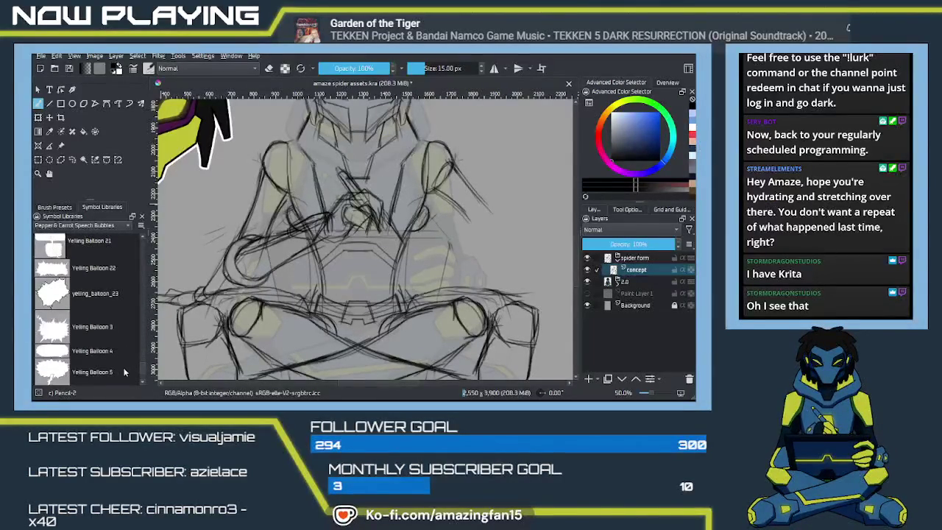
{"action": "scroll", "coordinate": [124, 372], "scroll_direction": "up", "scroll_amount": 1}
{"action": "scroll", "coordinate": [125, 372], "scroll_direction": "up", "scroll_amount": 1}
{"action": "scroll", "coordinate": [125, 368], "scroll_direction": "up", "scroll_amount": 1}
{"action": "scroll", "coordinate": [125, 355], "scroll_direction": "up", "scroll_amount": 2}
{"action": "scroll", "coordinate": [127, 345], "scroll_direction": "up", "scroll_amount": 2}
{"action": "scroll", "coordinate": [128, 337], "scroll_direction": "up", "scroll_amount": 1}
{"action": "scroll", "coordinate": [128, 337], "scroll_direction": "up", "scroll_amount": 3}
{"action": "scroll", "coordinate": [128, 329], "scroll_direction": "up", "scroll_amount": 3}
{"action": "scroll", "coordinate": [128, 316], "scroll_direction": "up", "scroll_amount": 3}
{"action": "scroll", "coordinate": [130, 301], "scroll_direction": "up", "scroll_amount": 3}
{"action": "scroll", "coordinate": [130, 272], "scroll_direction": "up", "scroll_amount": 10}
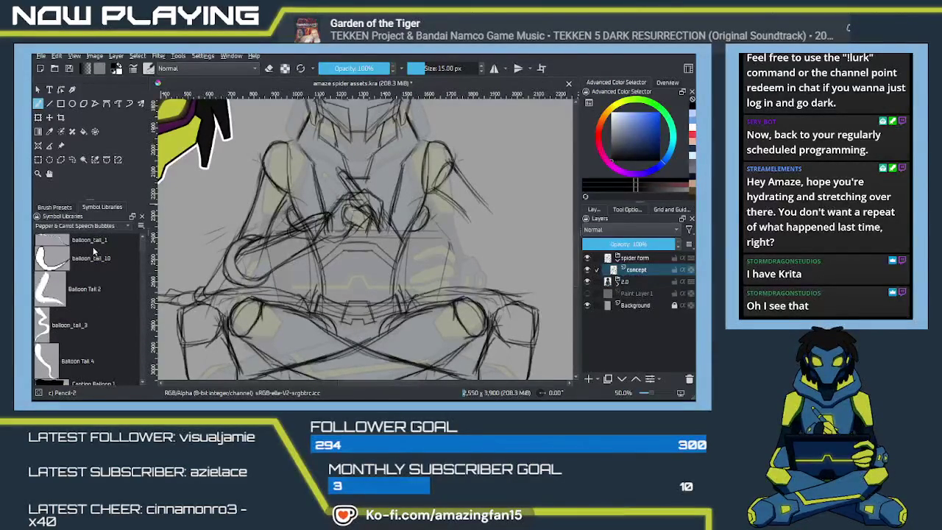
{"action": "scroll", "coordinate": [95, 259], "scroll_direction": "up", "scroll_amount": 2}
{"action": "left_click_drag", "start_coordinate": [138, 246], "coordinate": [141, 314]}
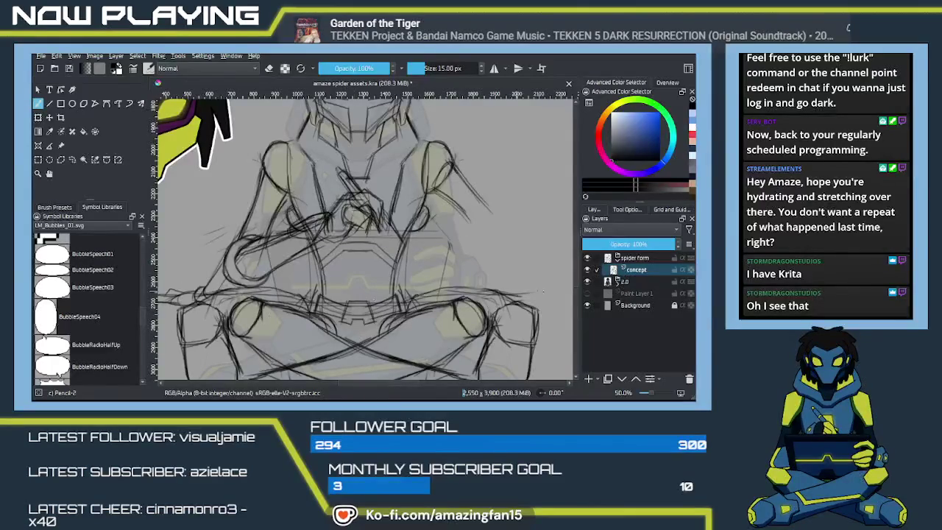
{"action": "key", "text": "minus"}
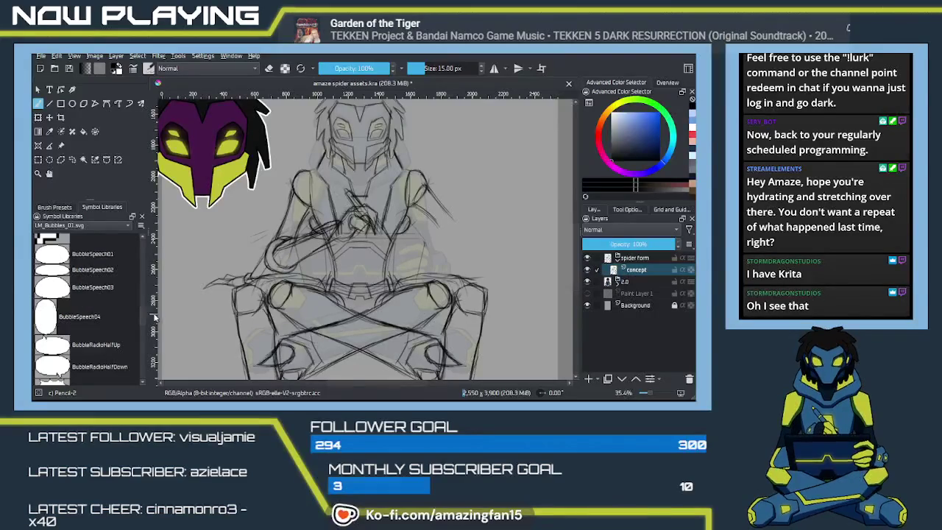
Place a BubbleSpeech01 white speech bubble above the character as a big oval
{"action": "left_click", "coordinate": [52, 255]}
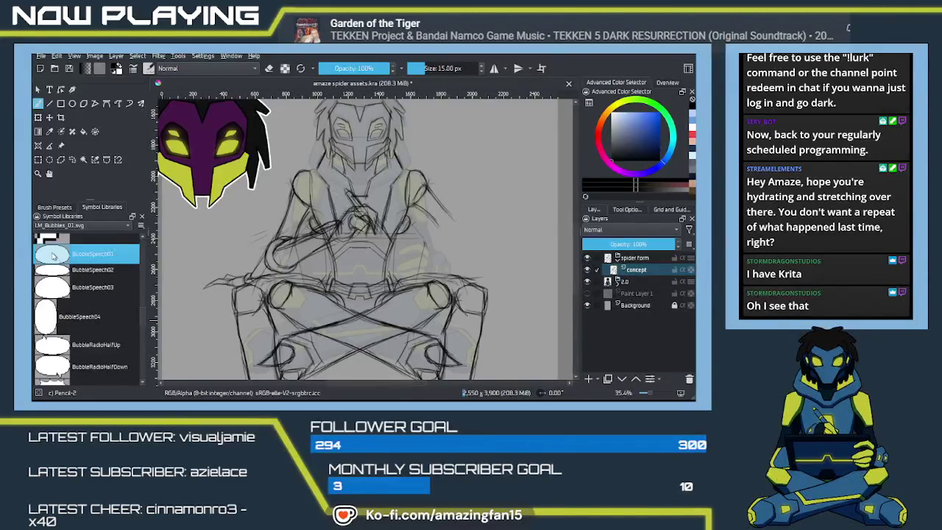
{"action": "mouse_move", "coordinate": [187, 229]}
{"action": "left_mouse_down"}
{"action": "mouse_move", "coordinate": [476, 159]}
{"action": "mouse_move", "coordinate": [480, 191]}
{"action": "left_mouse_up"}
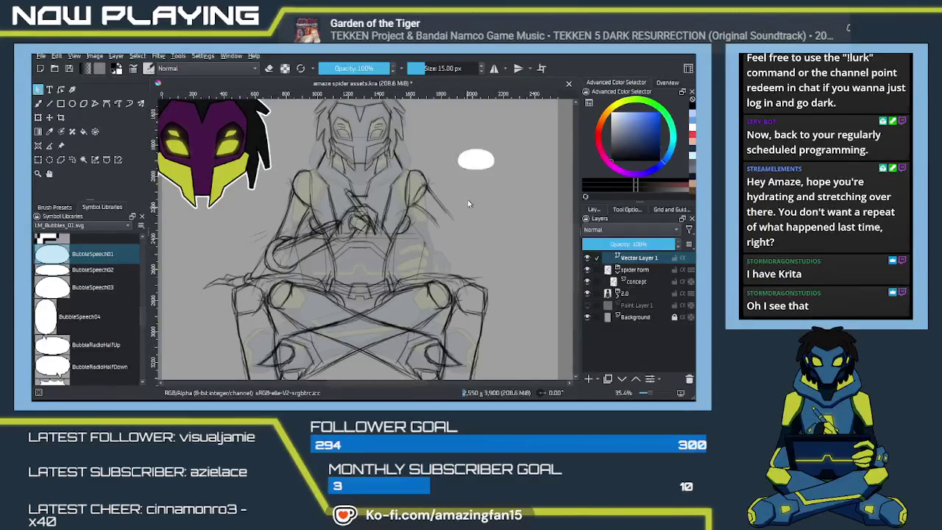
{"action": "left_click", "coordinate": [464, 163]}
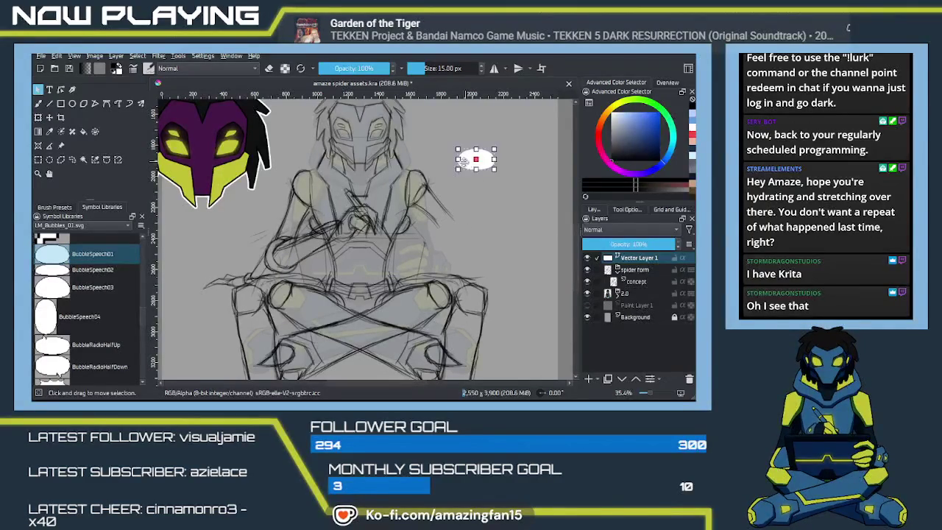
{"action": "left_click_drag", "start_coordinate": [457, 168], "coordinate": [346, 232]}
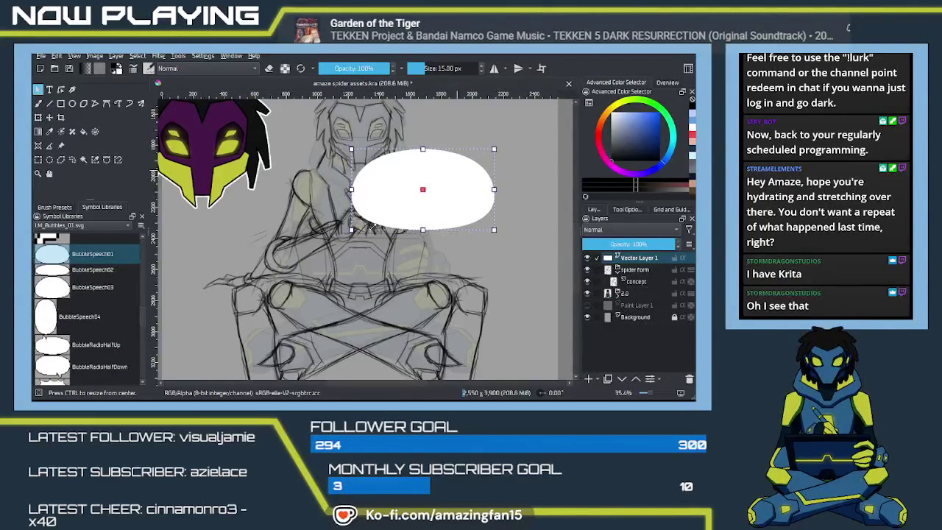
{"action": "left_click_drag", "start_coordinate": [442, 206], "coordinate": [527, 142]}
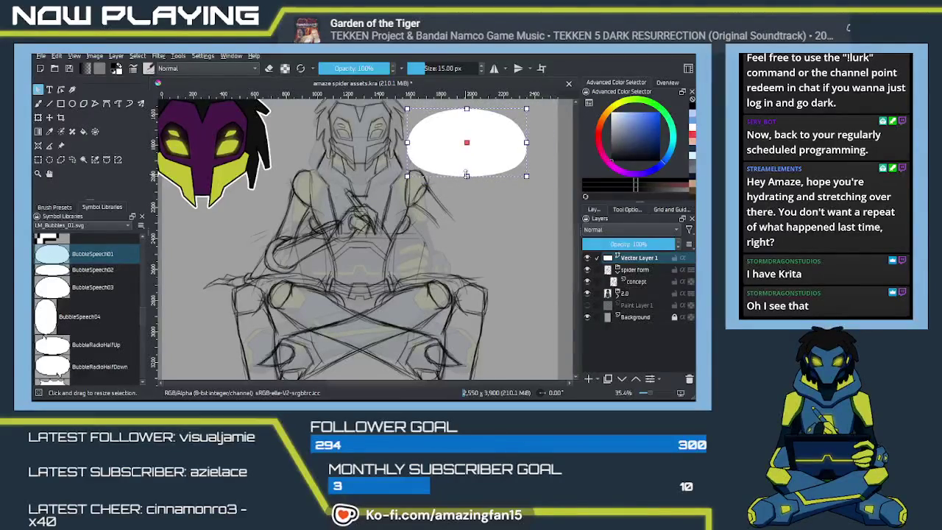
Reshape the bubble into a shorter, rounder oval and pick the TailStraight01 tail symbol
{"action": "left_click_drag", "start_coordinate": [467, 176], "coordinate": [466, 200]}
{"action": "left_click_drag", "start_coordinate": [407, 154], "coordinate": [434, 155]}
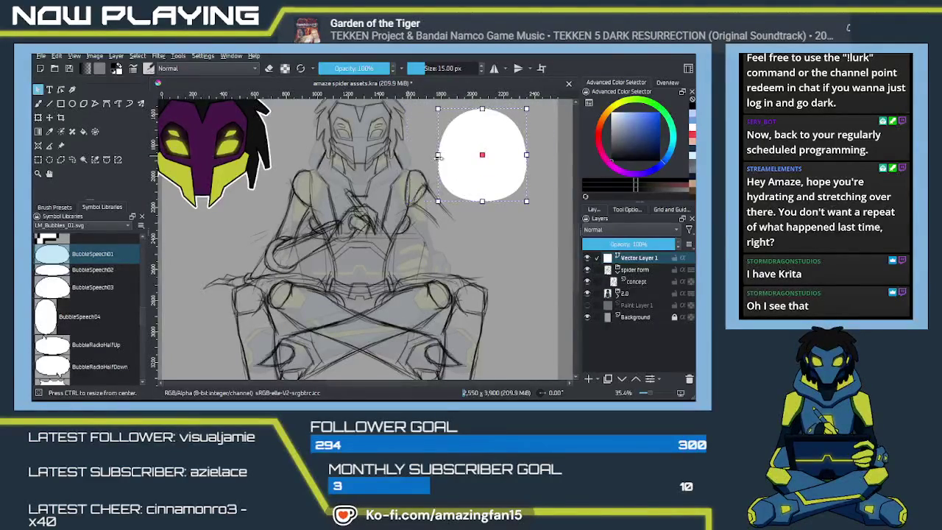
{"action": "left_click_drag", "start_coordinate": [481, 110], "coordinate": [483, 142]}
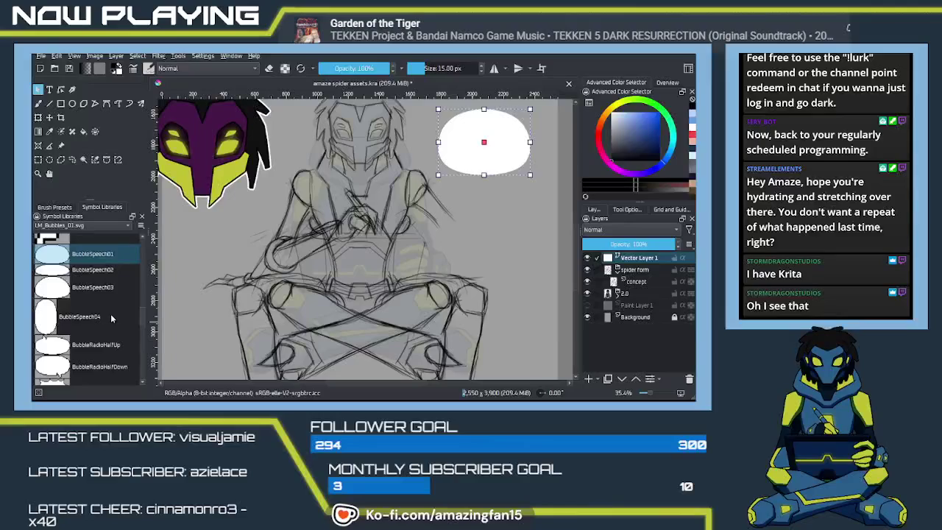
{"action": "left_click_drag", "start_coordinate": [144, 317], "coordinate": [139, 362]}
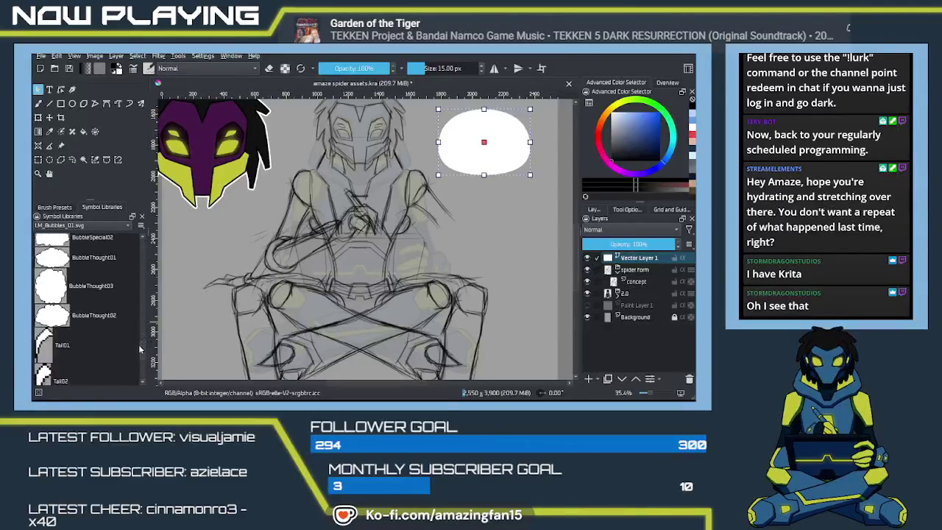
{"action": "scroll", "coordinate": [138, 362], "scroll_direction": "down", "scroll_amount": 1}
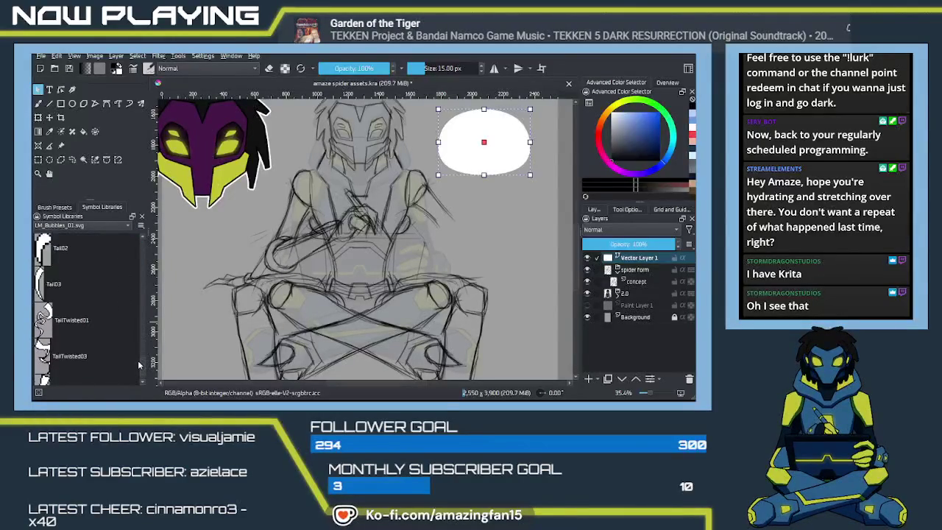
{"action": "scroll", "coordinate": [138, 360], "scroll_direction": "down", "scroll_amount": 1}
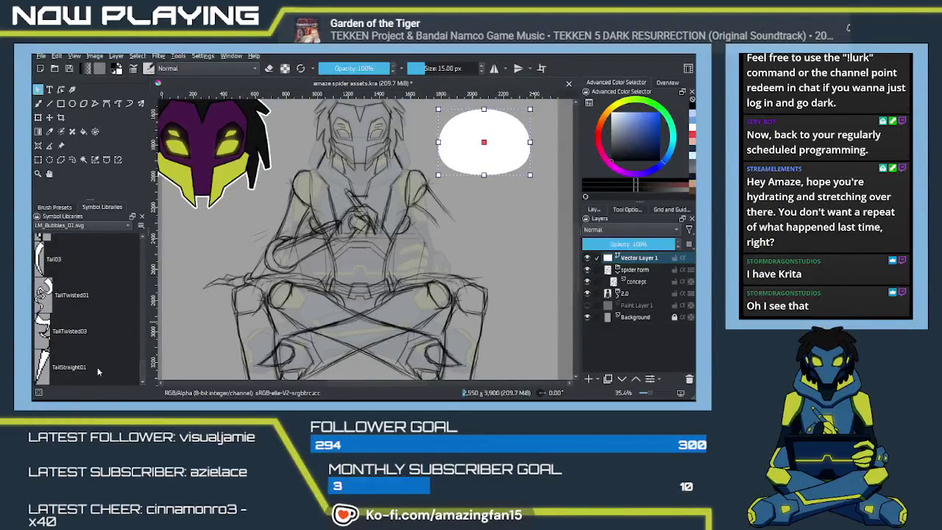
{"action": "left_click", "coordinate": [46, 368]}
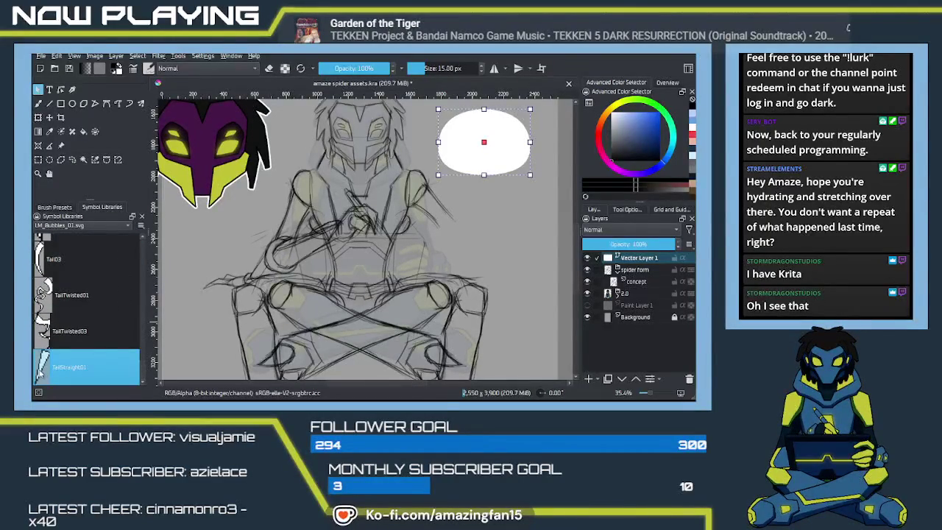
Place the TailStraight01 tail under the bubble, angled down-left toward the character
{"action": "mouse_move", "coordinate": [41, 369]}
{"action": "left_mouse_down"}
{"action": "mouse_move", "coordinate": [460, 210]}
{"action": "mouse_move", "coordinate": [457, 199]}
{"action": "mouse_move", "coordinate": [439, 242]}
{"action": "mouse_move", "coordinate": [444, 215]}
{"action": "left_mouse_up"}
{"action": "left_click_drag", "start_coordinate": [475, 173], "coordinate": [479, 175]}
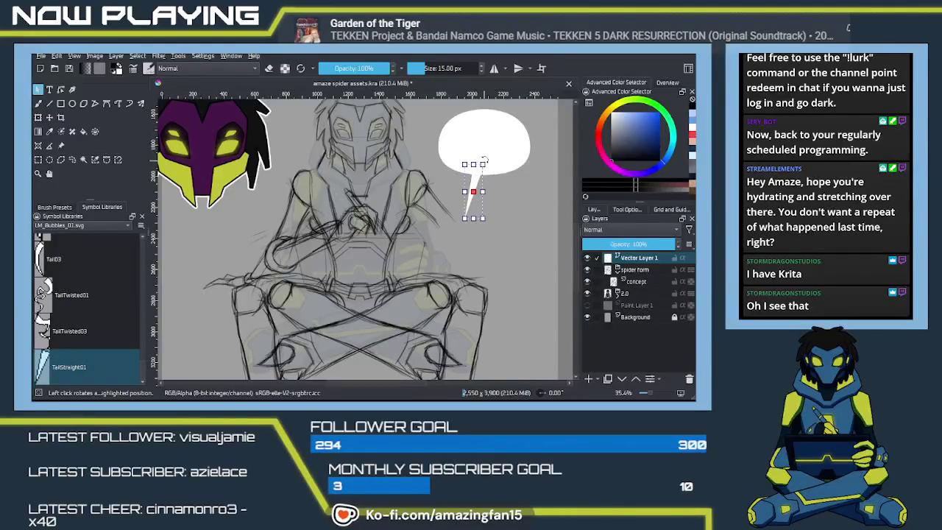
{"action": "left_click_drag", "start_coordinate": [484, 160], "coordinate": [505, 201]}
{"action": "left_click", "coordinate": [505, 201]}
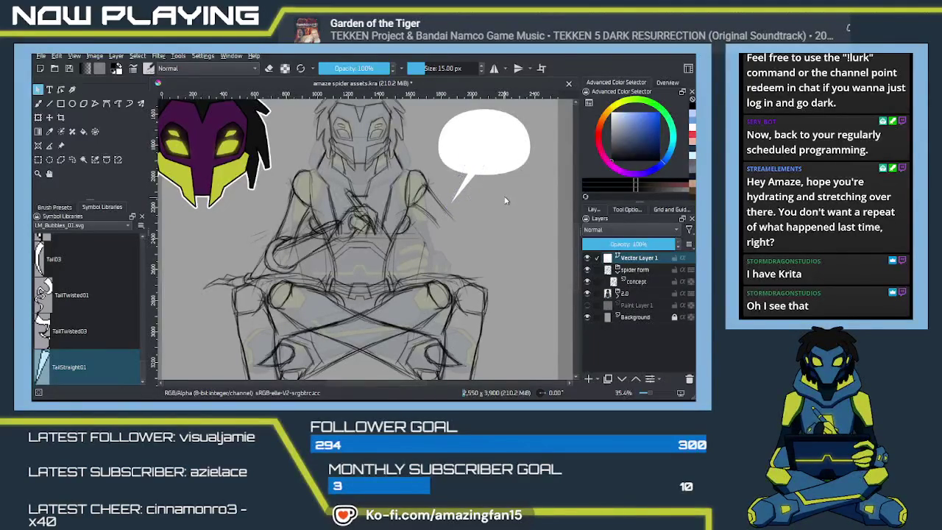
{"action": "left_click_drag", "start_coordinate": [505, 200], "coordinate": [460, 236]}
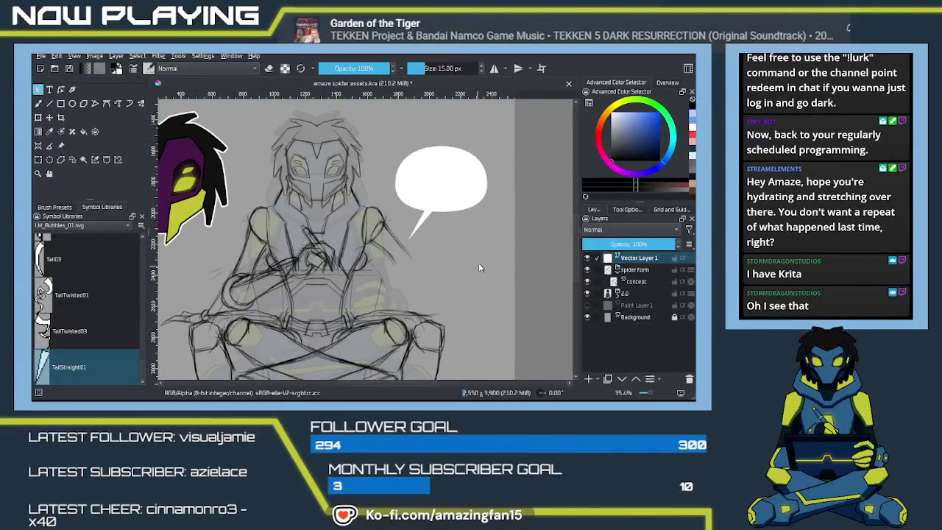
{"action": "scroll", "coordinate": [485, 251], "scroll_direction": "up", "scroll_amount": 1}
{"action": "scroll", "coordinate": [471, 265], "scroll_direction": "up", "scroll_amount": 2}
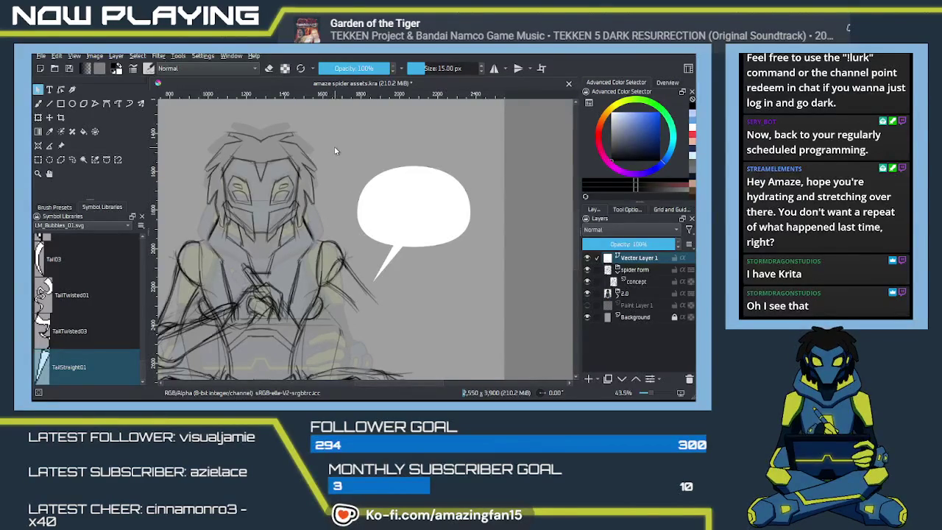
Move the bubble and tail together slightly higher, keeping them white
{"action": "left_click_drag", "start_coordinate": [334, 147], "coordinate": [489, 292]}
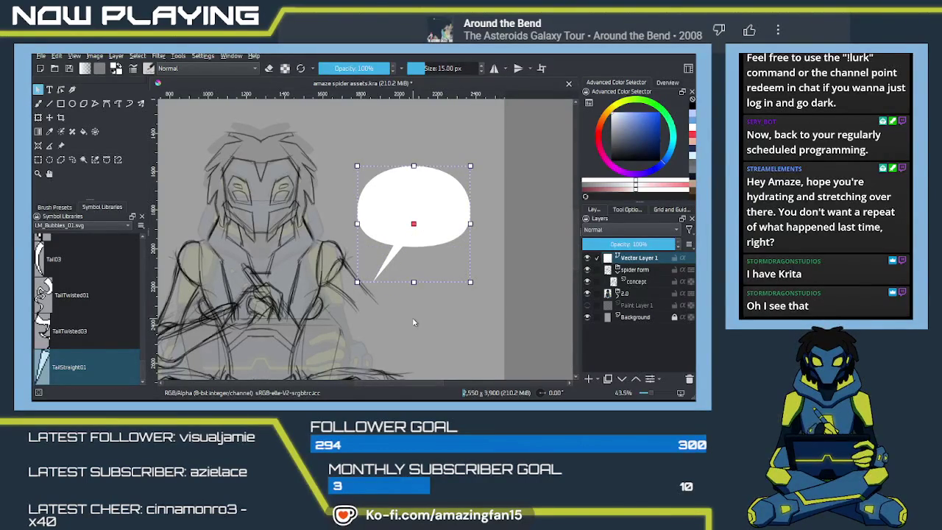
{"action": "mouse_move", "coordinate": [438, 219]}
{"action": "left_mouse_down"}
{"action": "mouse_move", "coordinate": [433, 193]}
{"action": "mouse_move", "coordinate": [452, 215]}
{"action": "mouse_move", "coordinate": [436, 177]}
{"action": "mouse_move", "coordinate": [451, 199]}
{"action": "left_mouse_up"}
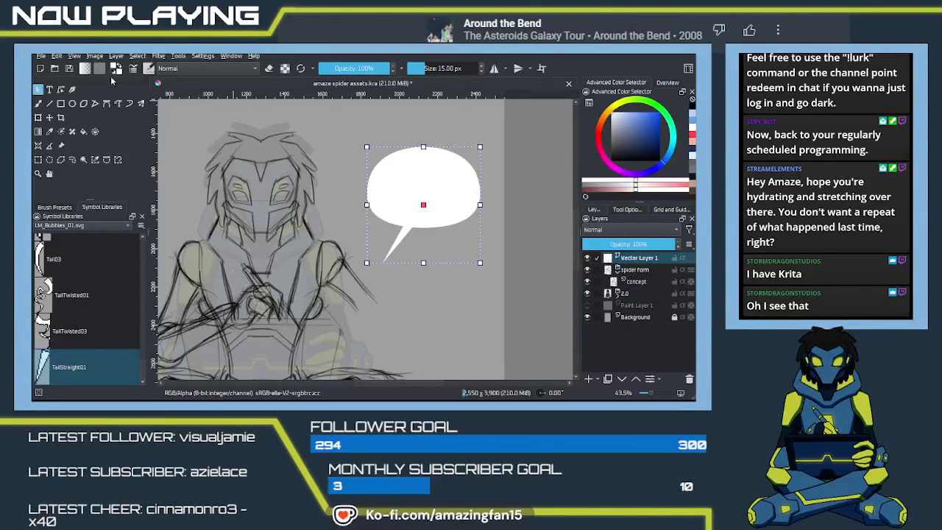
{"action": "left_click", "coordinate": [116, 65]}
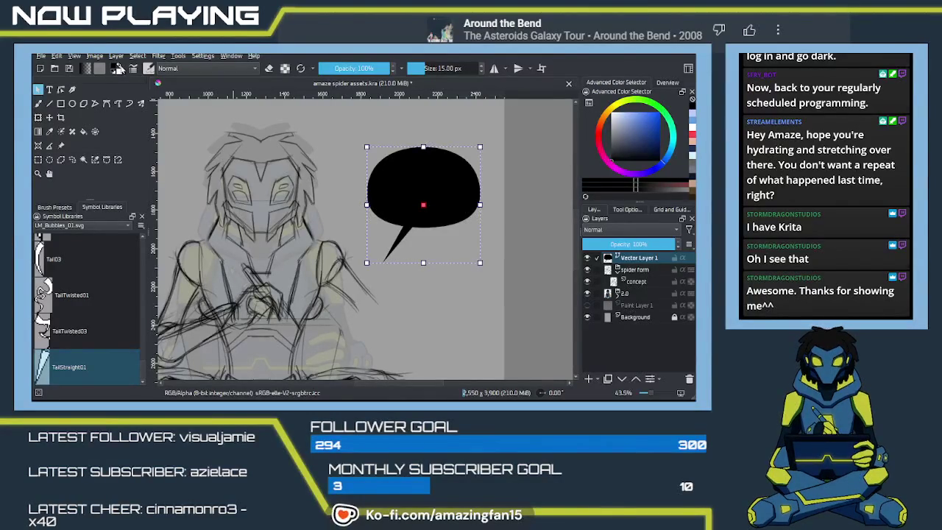
{"action": "left_click", "coordinate": [117, 67]}
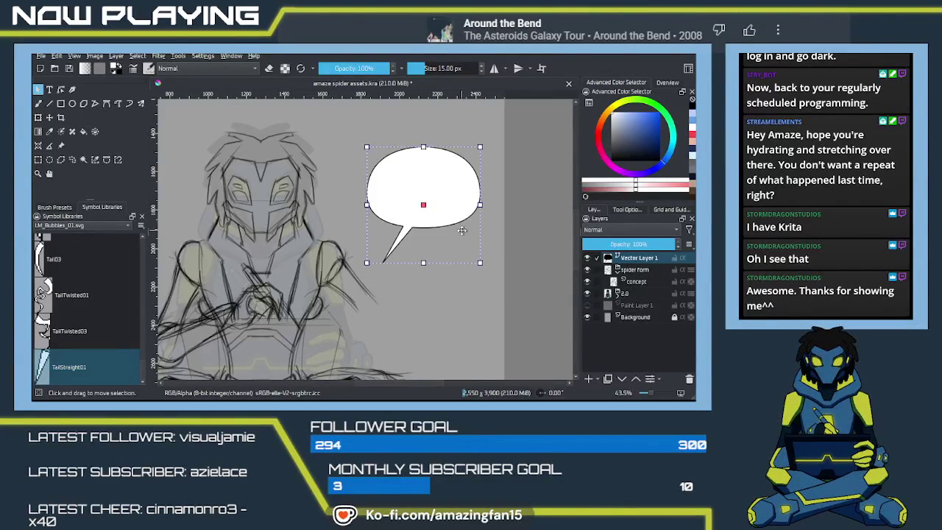
Zoom in on the speech bubble and show the Freehand Brush tool settings
{"action": "key", "text": "plus"}
{"action": "key", "text": "plus"}
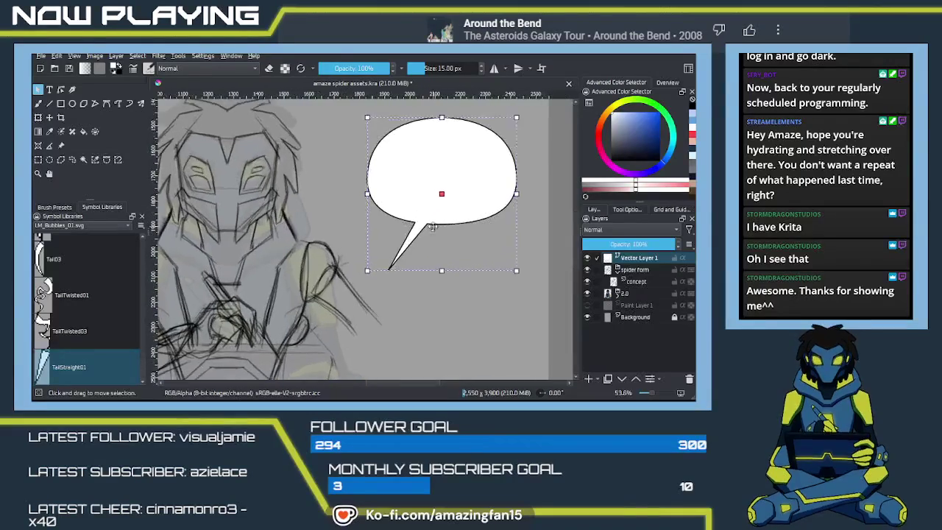
{"action": "key", "text": "plus"}
{"action": "mouse_move", "coordinate": [493, 238]}
{"action": "left_mouse_down"}
{"action": "mouse_move", "coordinate": [465, 267]}
{"action": "mouse_move", "coordinate": [444, 237]}
{"action": "left_mouse_up"}
{"action": "key", "text": "b"}
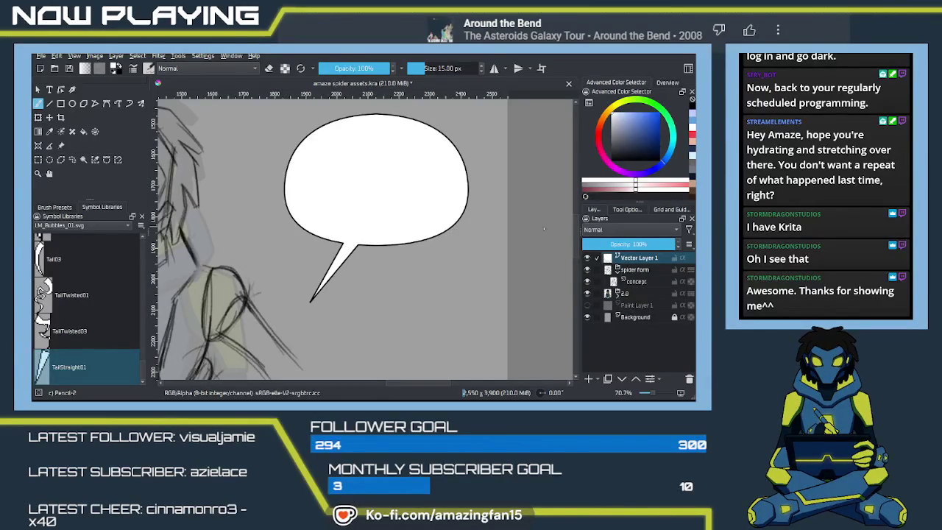
{"action": "left_click", "coordinate": [622, 210]}
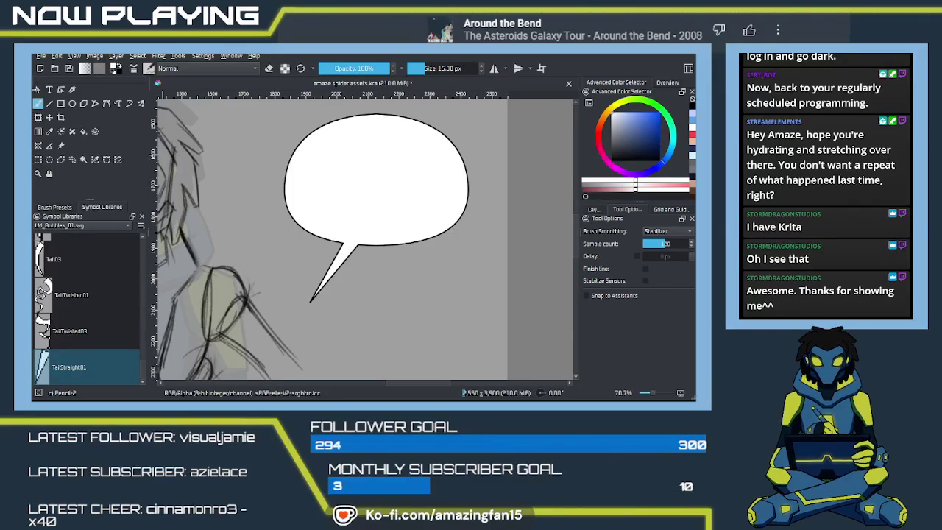
Give the selected speech bubble an 8 px outline stroke thickness
{"action": "left_click", "coordinate": [38, 89]}
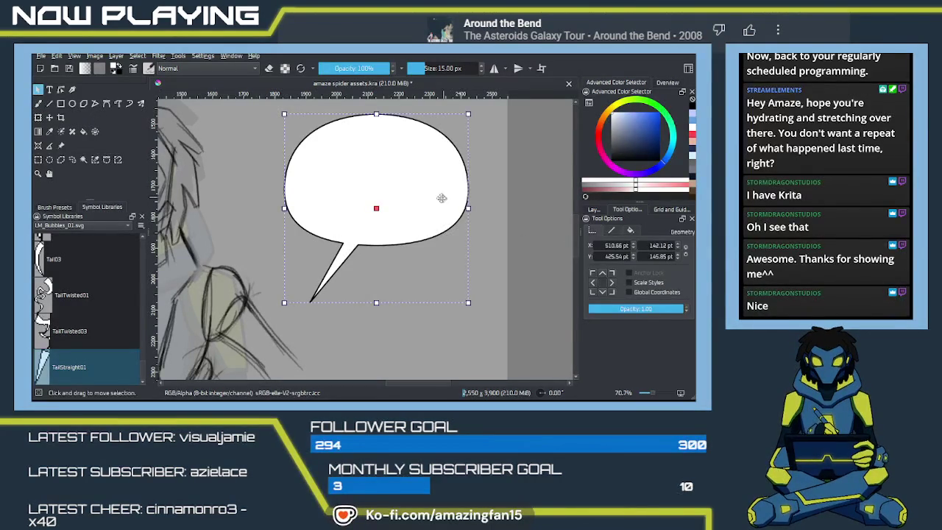
{"action": "left_click", "coordinate": [611, 231]}
{"action": "double_click", "coordinate": [655, 296]}
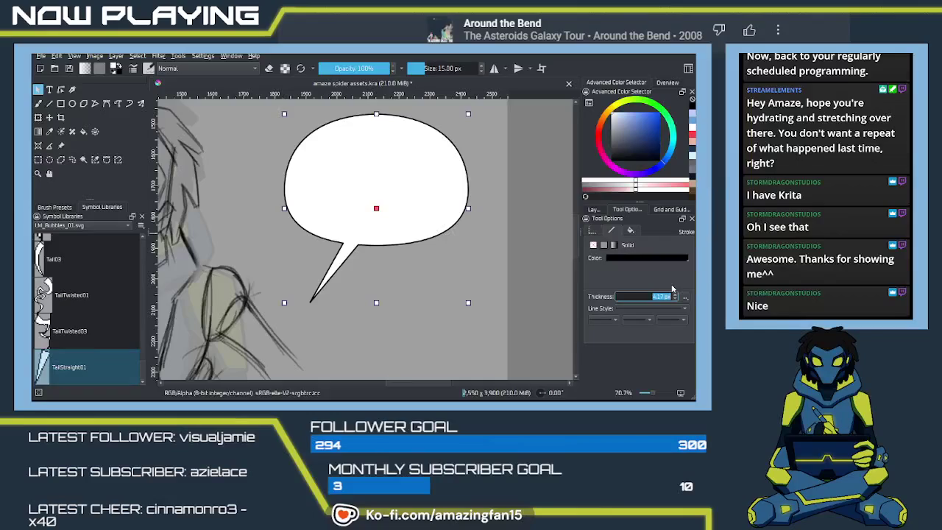
{"action": "type", "text": "8"}
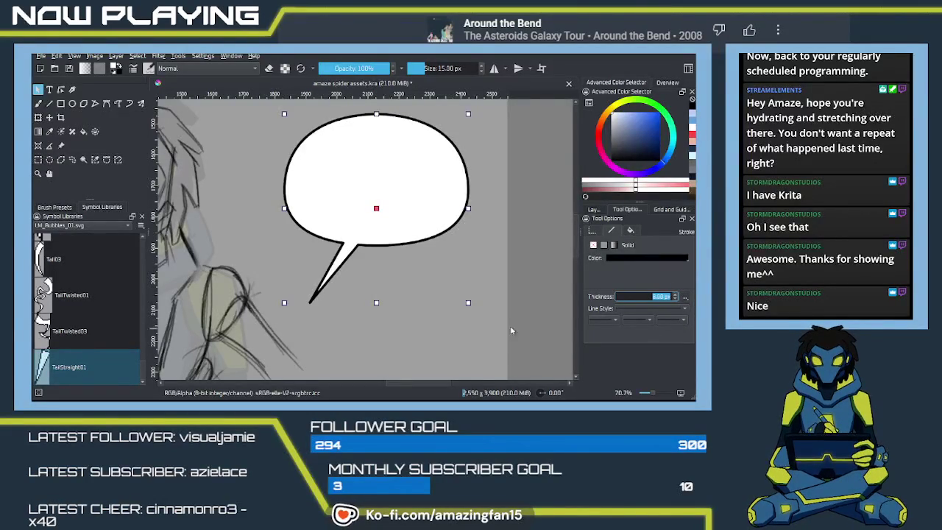
{"action": "left_click", "coordinate": [528, 254]}
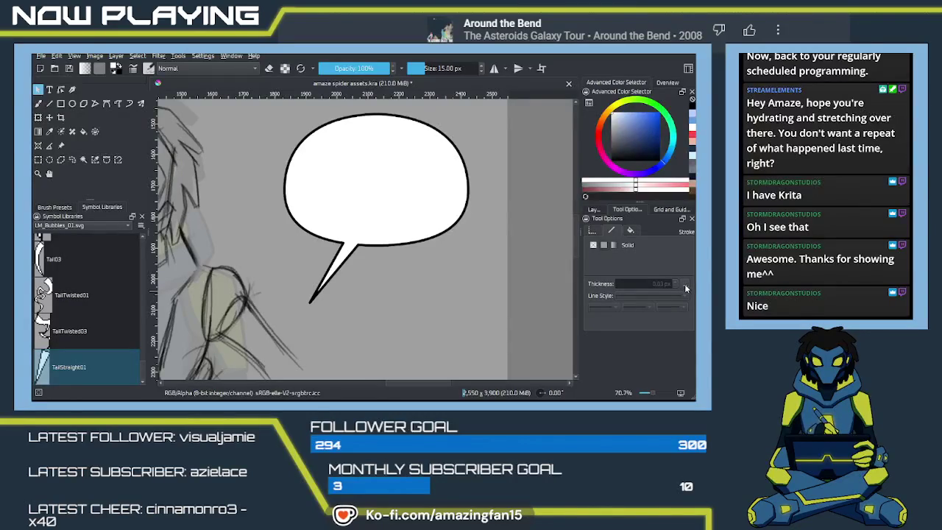
{"action": "left_click", "coordinate": [432, 218]}
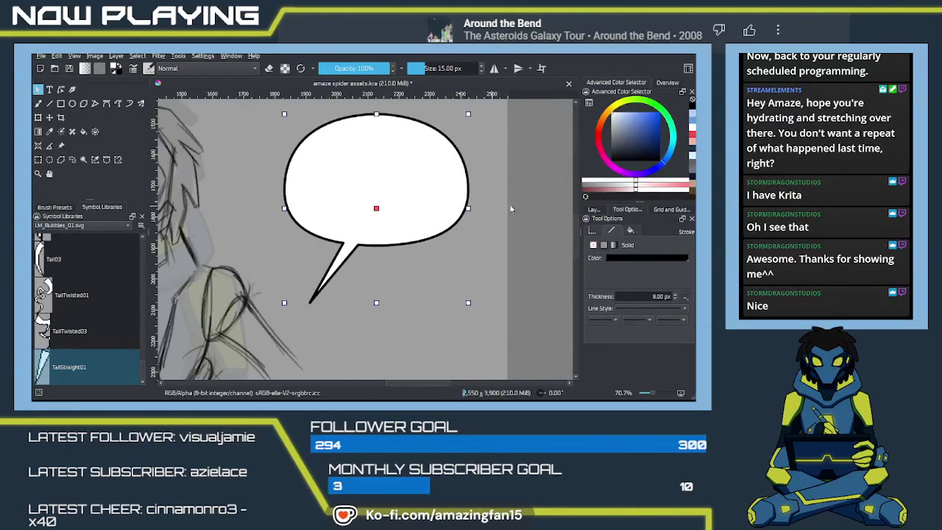
{"action": "scroll", "coordinate": [576, 238], "scroll_direction": "up", "scroll_amount": 2}
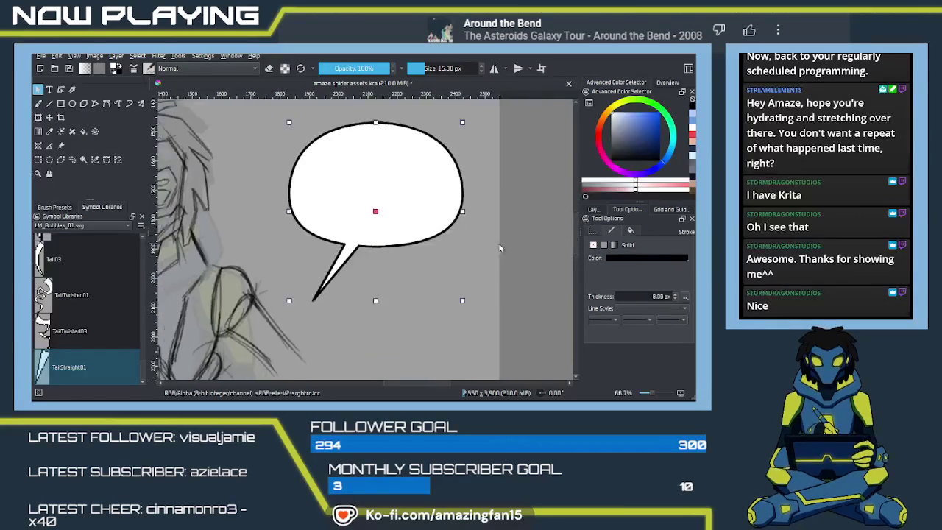
{"action": "scroll", "coordinate": [407, 251], "scroll_direction": "down", "scroll_amount": 3, "text": "ctrl"}
{"action": "scroll", "coordinate": [407, 250], "scroll_direction": "down", "scroll_amount": 3, "text": "ctrl"}
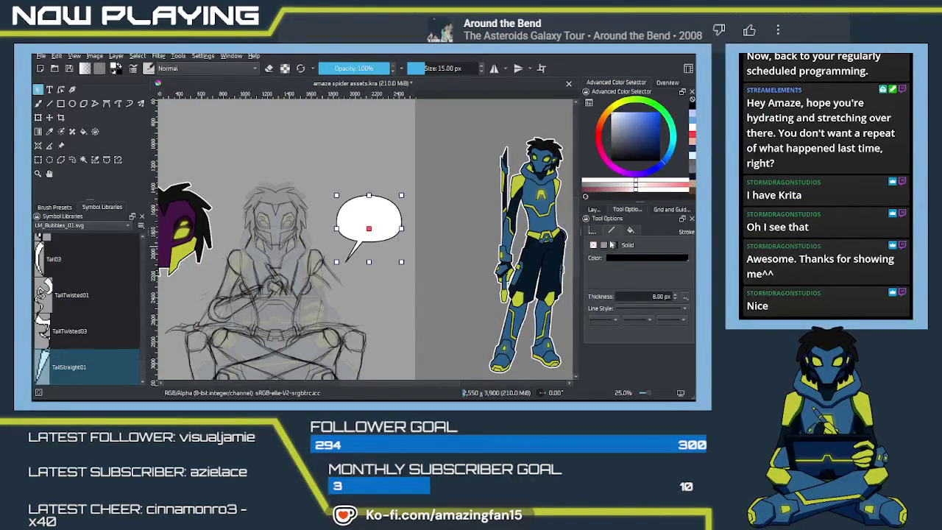
{"action": "left_click", "coordinate": [594, 210]}
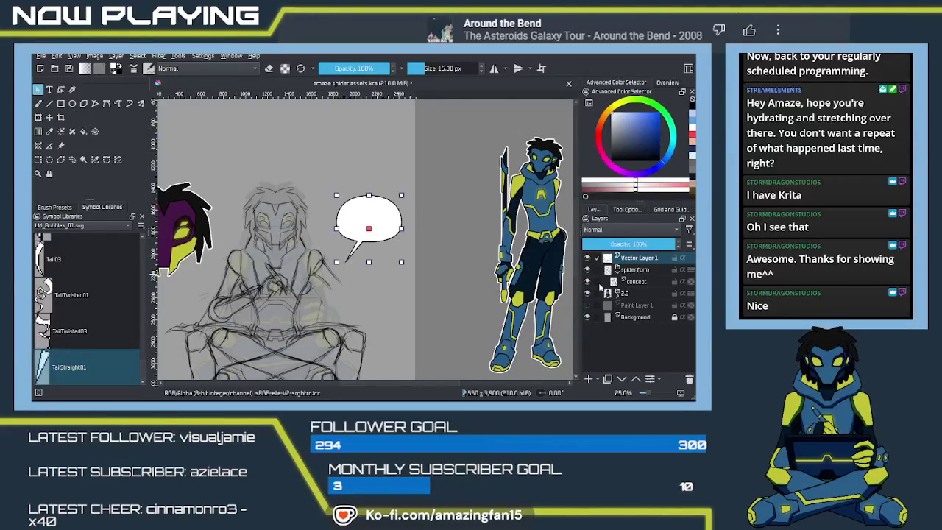
{"action": "left_click", "coordinate": [689, 379]}
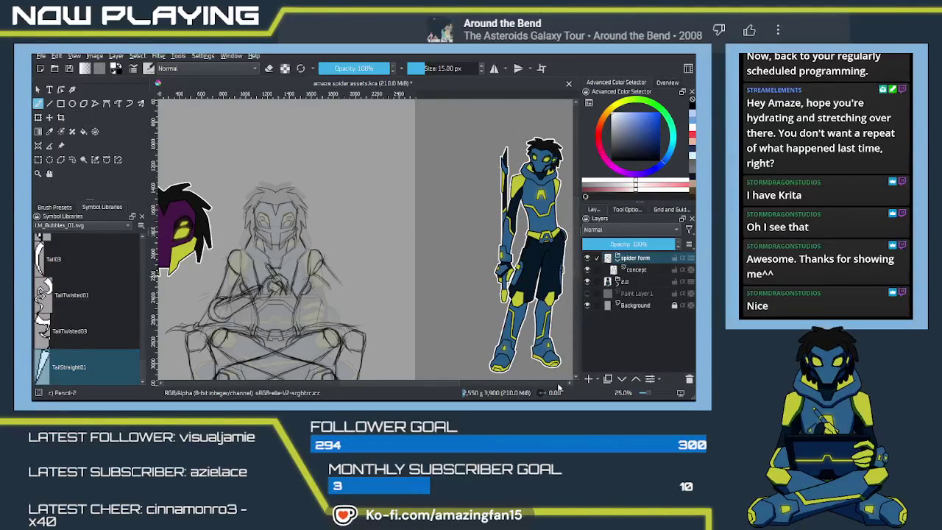
{"action": "left_click", "coordinate": [630, 270]}
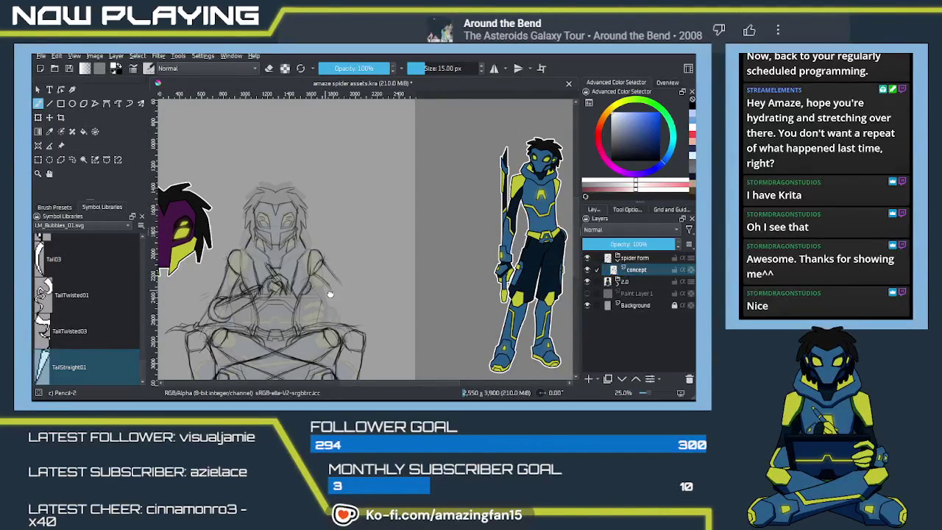
{"action": "left_click_drag", "start_coordinate": [302, 235], "coordinate": [372, 162]}
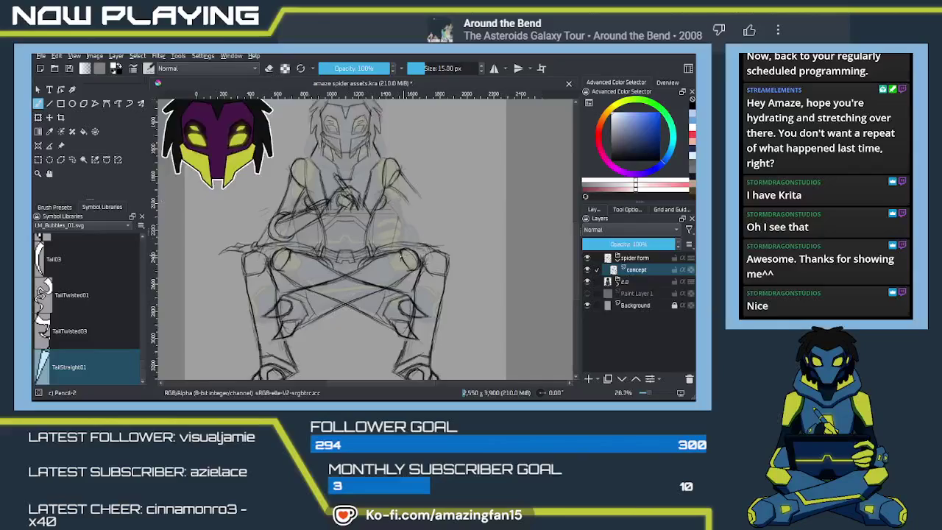
{"action": "scroll", "coordinate": [353, 243], "scroll_direction": "up", "scroll_amount": 3}
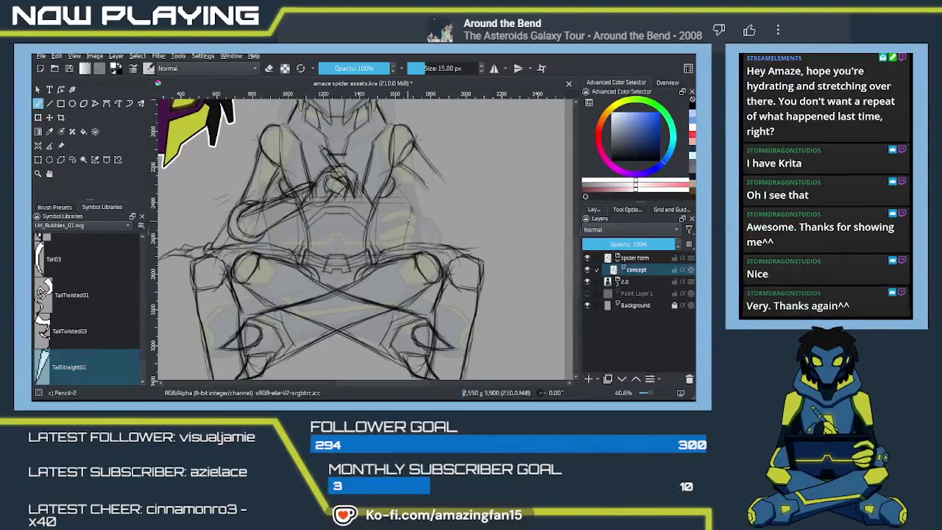
{"action": "left_click_drag", "start_coordinate": [417, 209], "coordinate": [452, 246]}
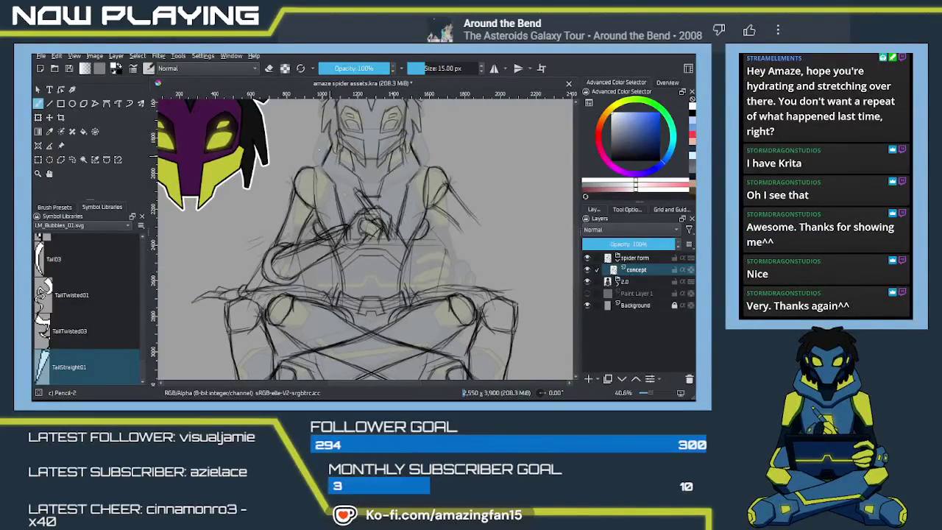
Make black the foreground colour and sketch pencil curls near the figure's right hand and shoulder
{"action": "left_click", "coordinate": [114, 72]}
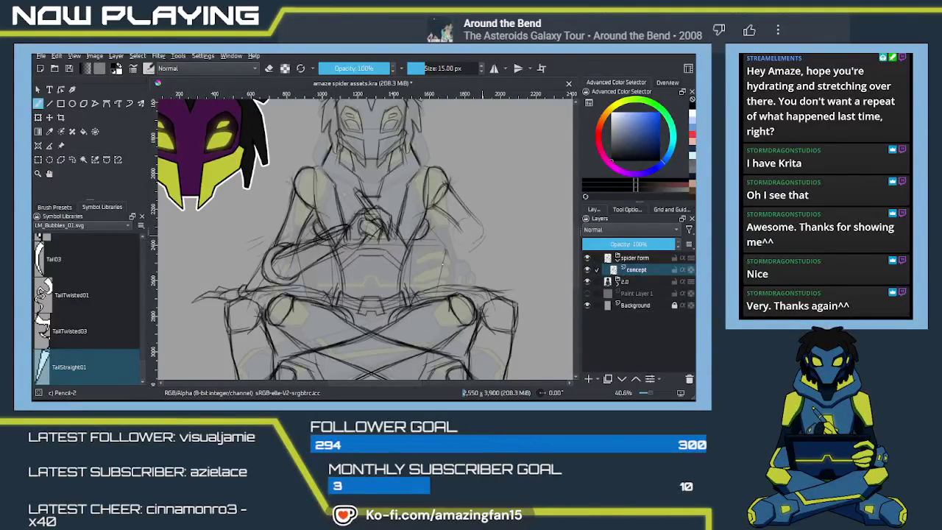
{"action": "left_click_drag", "start_coordinate": [468, 225], "coordinate": [481, 240]}
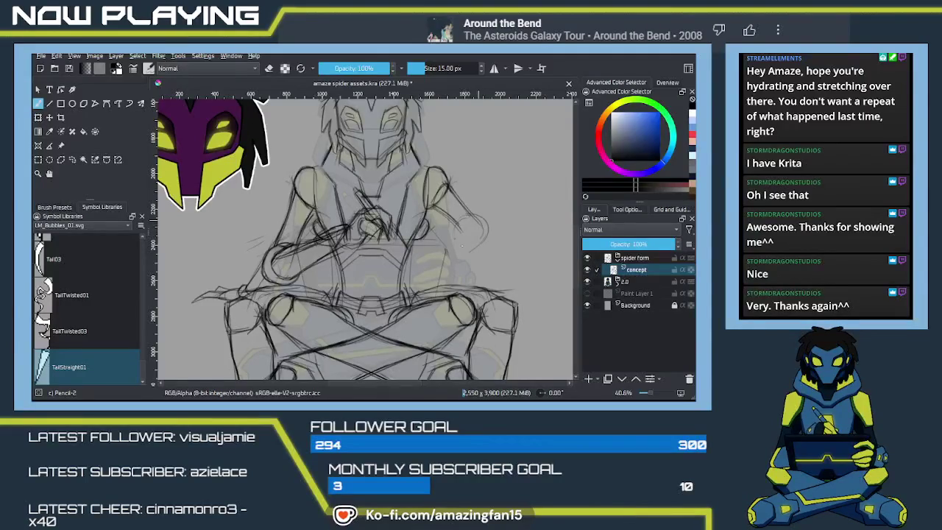
{"action": "mouse_move", "coordinate": [458, 226]}
{"action": "left_mouse_down"}
{"action": "mouse_move", "coordinate": [478, 220]}
{"action": "mouse_move", "coordinate": [483, 243]}
{"action": "mouse_move", "coordinate": [451, 235]}
{"action": "left_mouse_up"}
{"action": "mouse_move", "coordinate": [452, 236]}
{"action": "left_mouse_down"}
{"action": "mouse_move", "coordinate": [464, 254]}
{"action": "mouse_move", "coordinate": [449, 247]}
{"action": "left_mouse_up"}
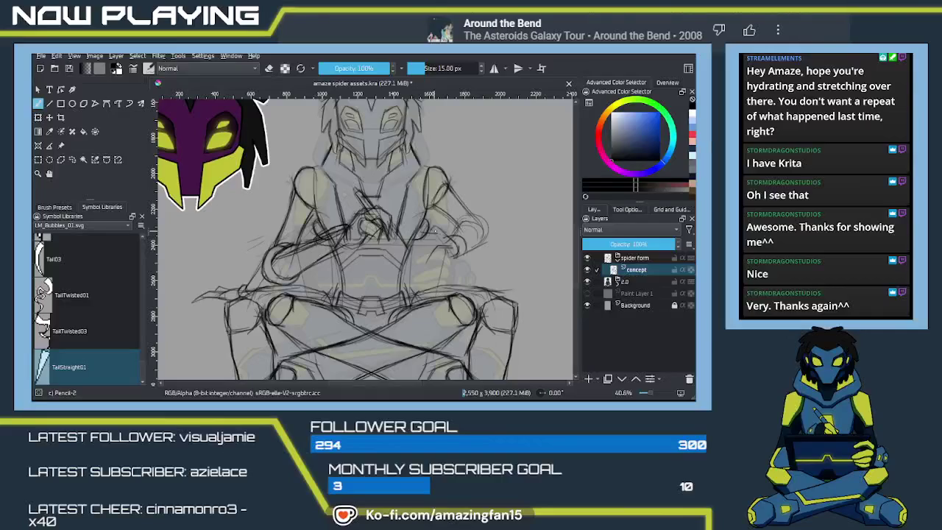
{"action": "mouse_move", "coordinate": [414, 244]}
{"action": "left_mouse_down"}
{"action": "mouse_move", "coordinate": [423, 233]}
{"action": "mouse_move", "coordinate": [416, 262]}
{"action": "mouse_move", "coordinate": [438, 233]}
{"action": "mouse_move", "coordinate": [437, 249]}
{"action": "left_mouse_up"}
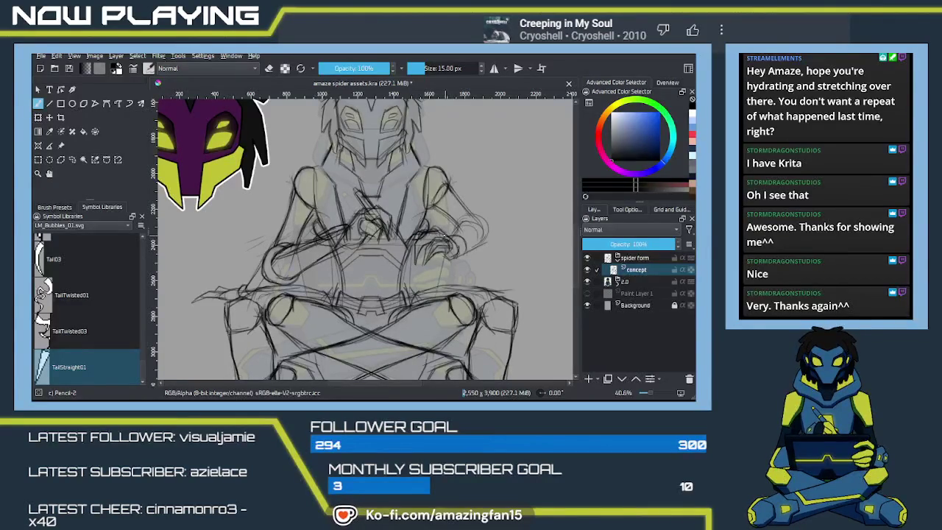
Add more curving pencil strokes around the figure's right hand, then pan across the sketch
{"action": "mouse_move", "coordinate": [441, 234]}
{"action": "left_mouse_down"}
{"action": "mouse_move", "coordinate": [435, 241]}
{"action": "mouse_move", "coordinate": [459, 250]}
{"action": "left_mouse_up"}
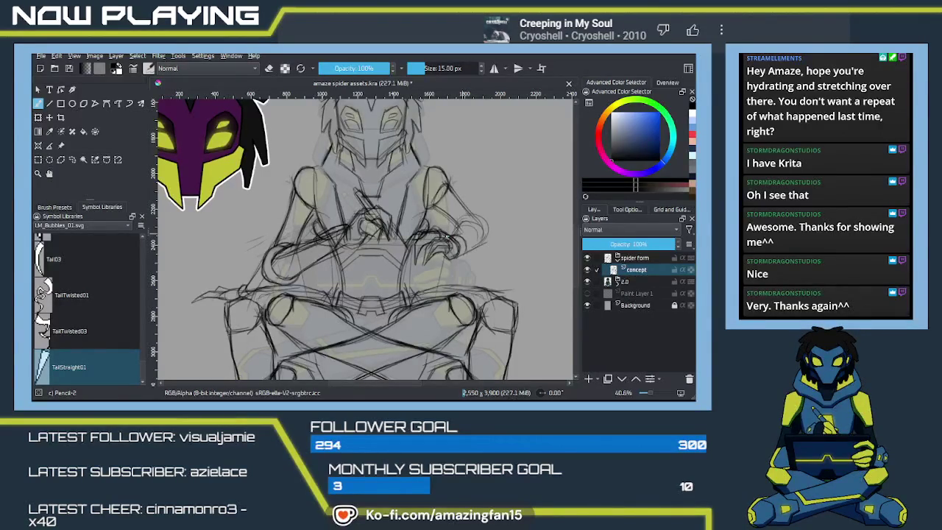
{"action": "mouse_move", "coordinate": [447, 234]}
{"action": "left_mouse_down"}
{"action": "mouse_move", "coordinate": [469, 240]}
{"action": "mouse_move", "coordinate": [469, 252]}
{"action": "left_mouse_up"}
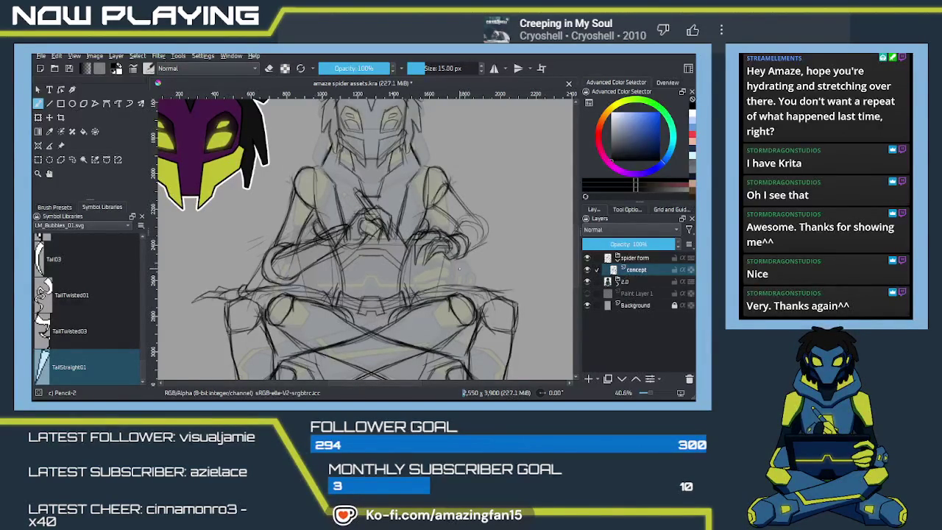
{"action": "left_click_drag", "start_coordinate": [452, 234], "coordinate": [483, 224]}
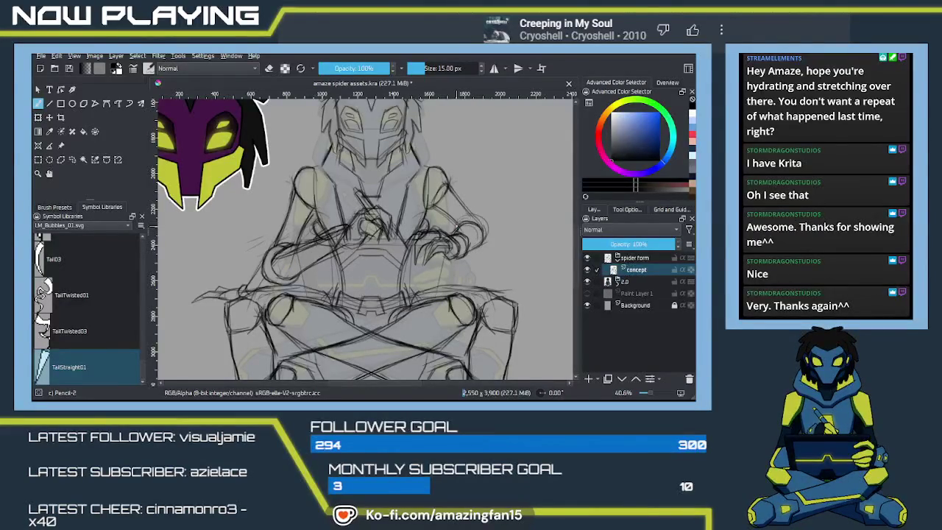
{"action": "mouse_move", "coordinate": [465, 229]}
{"action": "left_mouse_down"}
{"action": "mouse_move", "coordinate": [490, 217]}
{"action": "mouse_move", "coordinate": [483, 214]}
{"action": "left_mouse_up"}
{"action": "left_click_drag", "start_coordinate": [488, 220], "coordinate": [487, 243]}
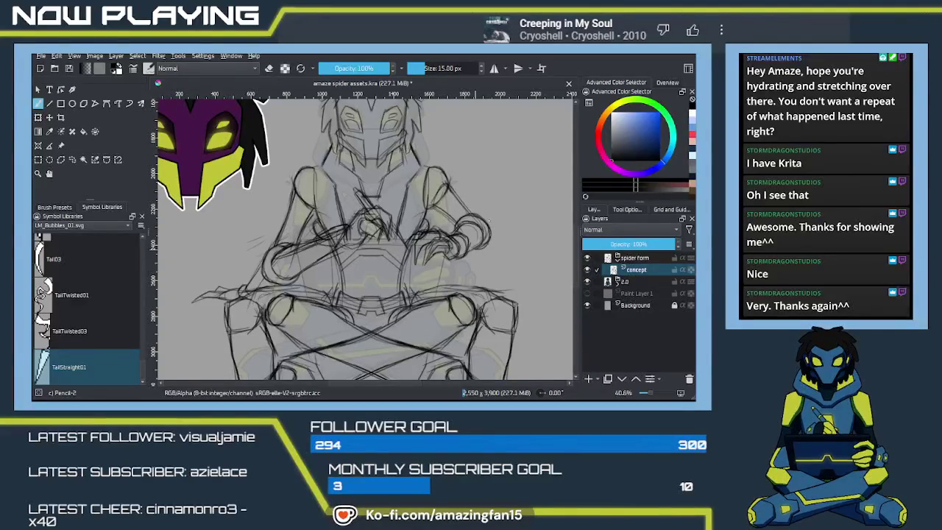
{"action": "left_click_drag", "start_coordinate": [465, 259], "coordinate": [456, 185]}
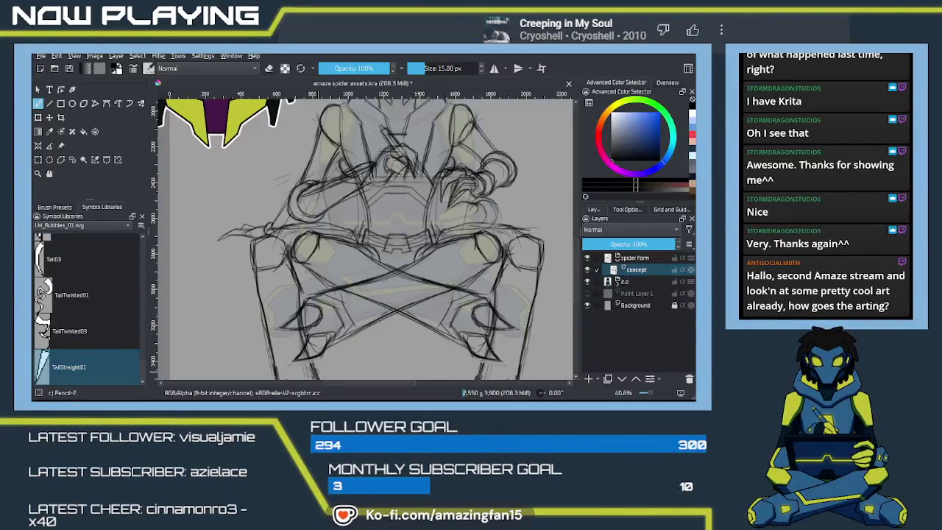
{"action": "mouse_move", "coordinate": [486, 217]}
{"action": "left_mouse_down"}
{"action": "mouse_move", "coordinate": [442, 256]}
{"action": "mouse_move", "coordinate": [459, 271]}
{"action": "left_mouse_up"}
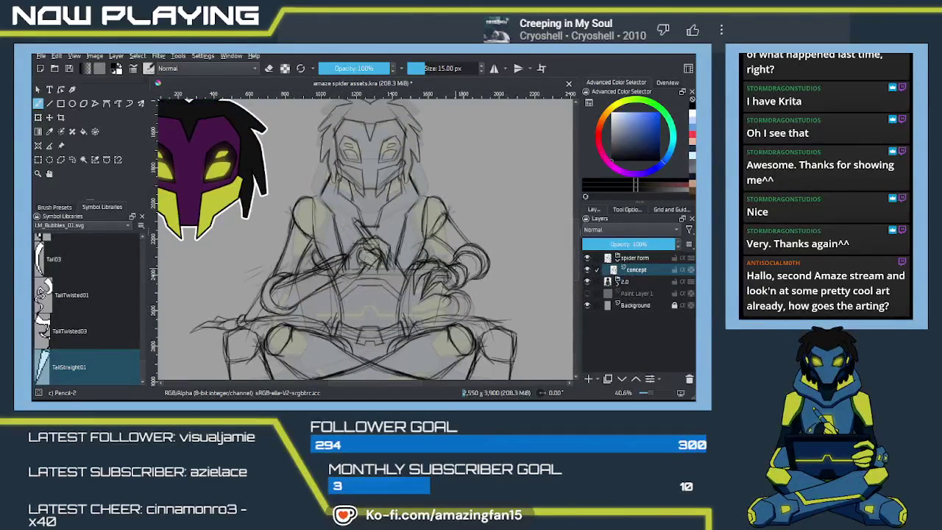
{"action": "key", "text": "minus"}
{"action": "key", "text": "minus"}
{"action": "key", "text": "minus"}
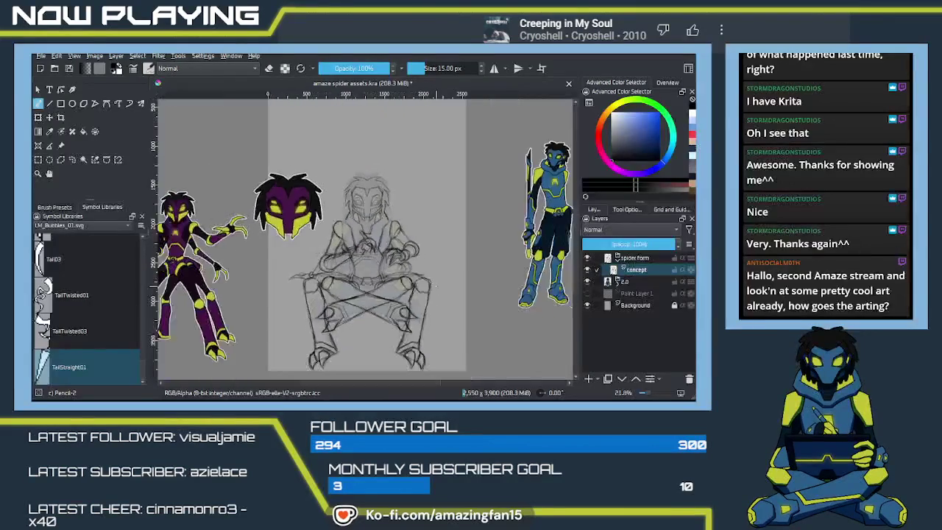
{"action": "key", "text": "plus"}
{"action": "left_click_drag", "start_coordinate": [393, 253], "coordinate": [435, 268]}
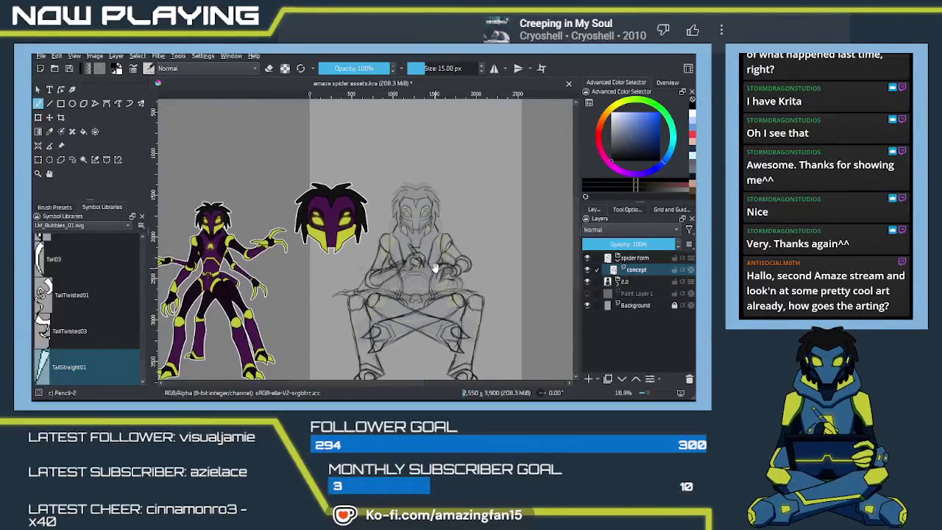
{"action": "scroll", "coordinate": [427, 273], "scroll_direction": "up", "scroll_amount": 1}
{"action": "scroll", "coordinate": [428, 274], "scroll_direction": "up", "scroll_amount": 1}
{"action": "scroll", "coordinate": [427, 274], "scroll_direction": "up", "scroll_amount": 1}
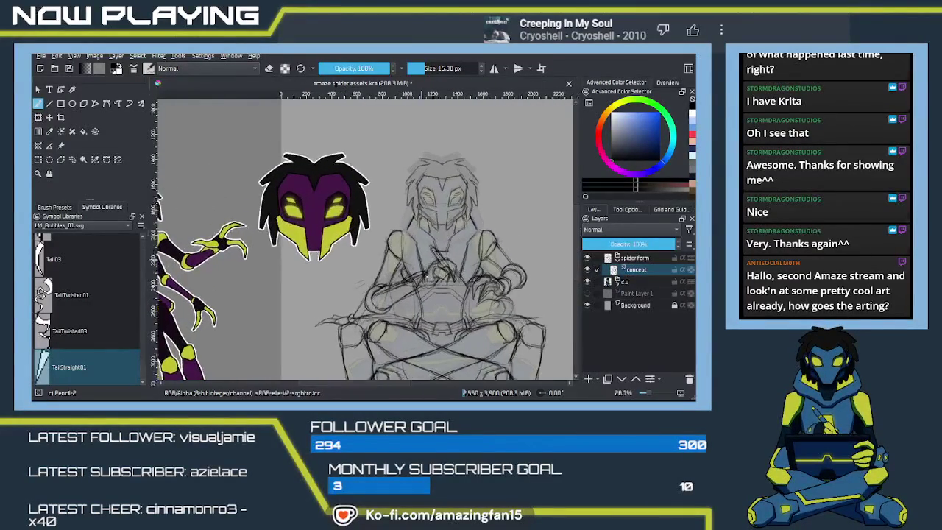
{"action": "scroll", "coordinate": [428, 273], "scroll_direction": "up", "scroll_amount": 1}
{"action": "scroll", "coordinate": [426, 273], "scroll_direction": "up", "scroll_amount": 1}
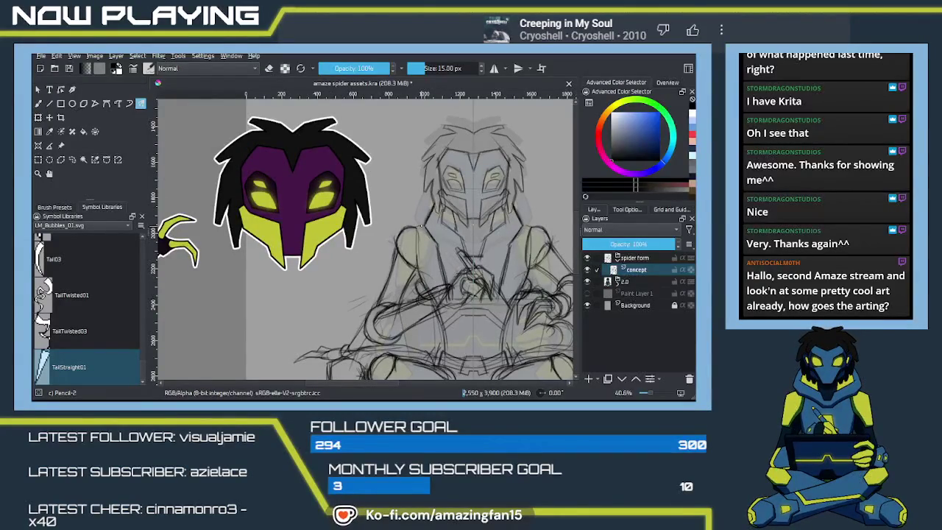
{"action": "mouse_move", "coordinate": [462, 250]}
{"action": "left_mouse_down"}
{"action": "mouse_move", "coordinate": [392, 240]}
{"action": "mouse_move", "coordinate": [356, 136]}
{"action": "left_mouse_up"}
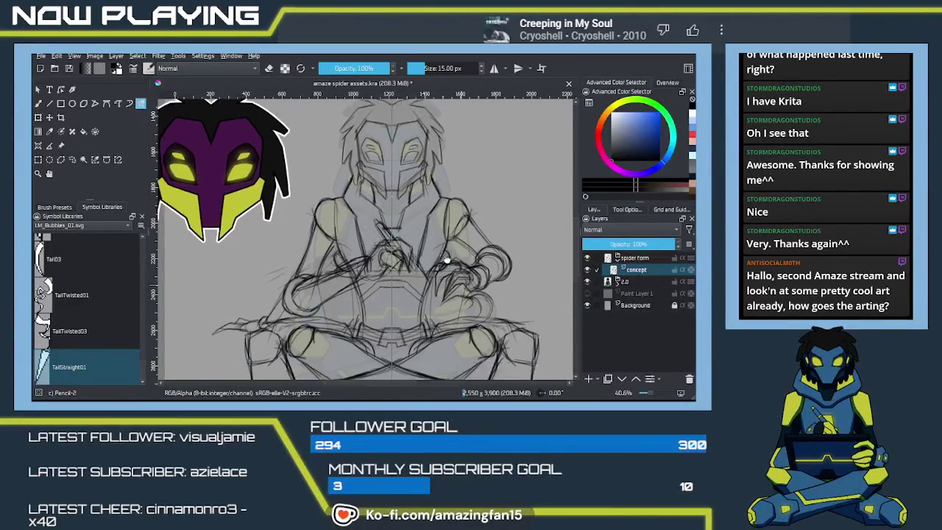
{"action": "mouse_move", "coordinate": [445, 274]}
{"action": "left_mouse_down"}
{"action": "mouse_move", "coordinate": [459, 230]}
{"action": "mouse_move", "coordinate": [444, 237]}
{"action": "left_mouse_up"}
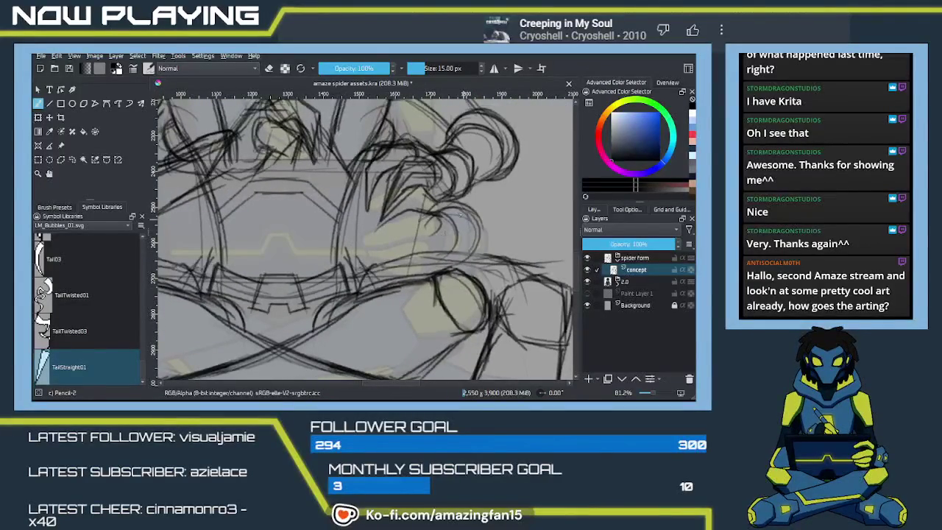
{"action": "mouse_move", "coordinate": [474, 208]}
{"action": "left_mouse_down"}
{"action": "mouse_move", "coordinate": [471, 237]}
{"action": "mouse_move", "coordinate": [447, 209]}
{"action": "mouse_move", "coordinate": [477, 252]}
{"action": "mouse_move", "coordinate": [457, 266]}
{"action": "left_mouse_up"}
{"action": "key", "text": "ctrl+z"}
{"action": "mouse_move", "coordinate": [451, 208]}
{"action": "left_mouse_down"}
{"action": "mouse_move", "coordinate": [425, 212]}
{"action": "mouse_move", "coordinate": [437, 248]}
{"action": "left_mouse_up"}
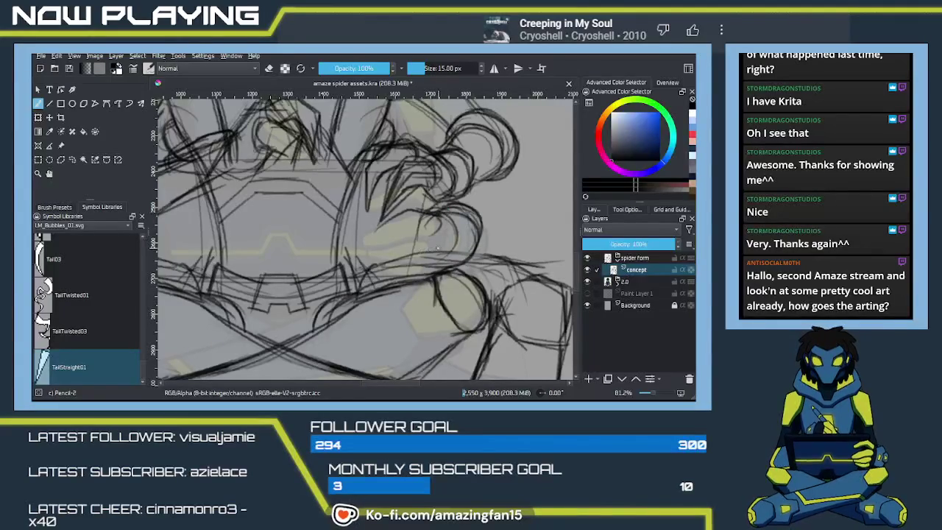
{"action": "mouse_move", "coordinate": [422, 210]}
{"action": "left_mouse_down"}
{"action": "mouse_move", "coordinate": [438, 259]}
{"action": "mouse_move", "coordinate": [438, 241]}
{"action": "mouse_move", "coordinate": [415, 203]}
{"action": "mouse_move", "coordinate": [371, 242]}
{"action": "mouse_move", "coordinate": [412, 238]}
{"action": "mouse_move", "coordinate": [425, 266]}
{"action": "mouse_move", "coordinate": [406, 270]}
{"action": "mouse_move", "coordinate": [433, 266]}
{"action": "left_mouse_up"}
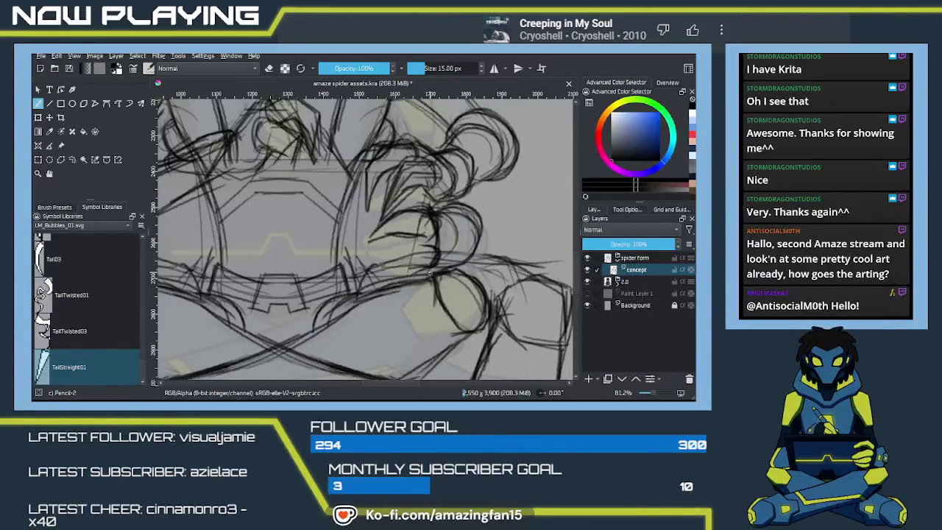
{"action": "left_click_drag", "start_coordinate": [421, 246], "coordinate": [371, 259]}
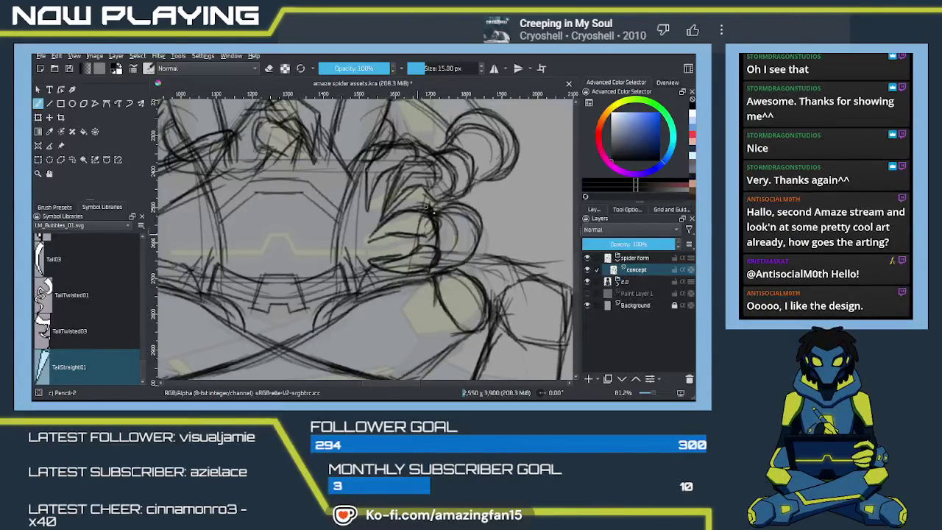
{"action": "mouse_move", "coordinate": [446, 252]}
{"action": "left_mouse_down"}
{"action": "mouse_move", "coordinate": [440, 213]}
{"action": "mouse_move", "coordinate": [473, 217]}
{"action": "mouse_move", "coordinate": [484, 247]}
{"action": "mouse_move", "coordinate": [470, 263]}
{"action": "mouse_move", "coordinate": [472, 211]}
{"action": "left_mouse_up"}
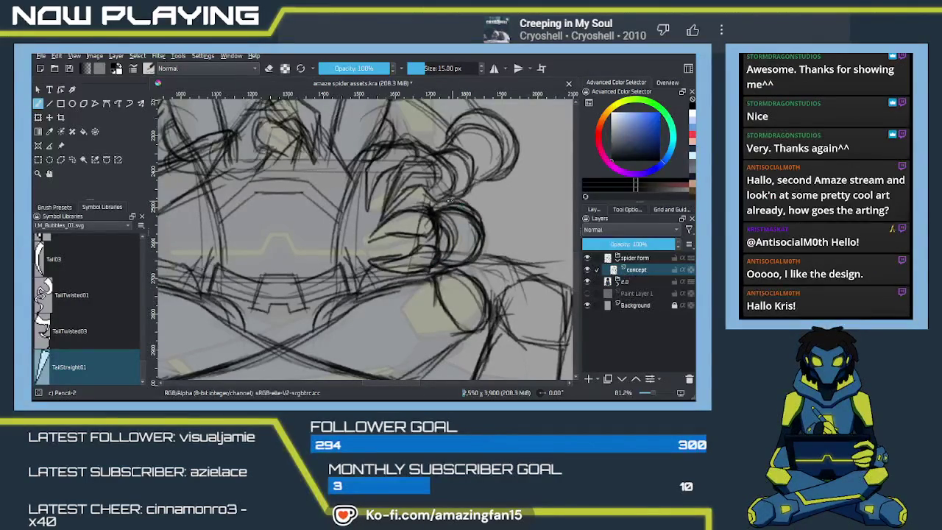
{"action": "left_click_drag", "start_coordinate": [437, 230], "coordinate": [504, 266]}
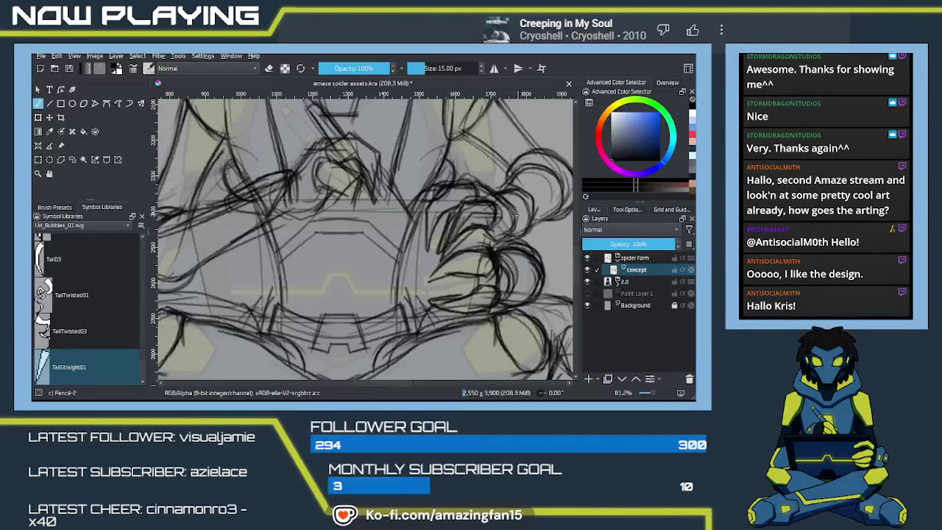
{"action": "left_click_drag", "start_coordinate": [513, 215], "coordinate": [473, 244]}
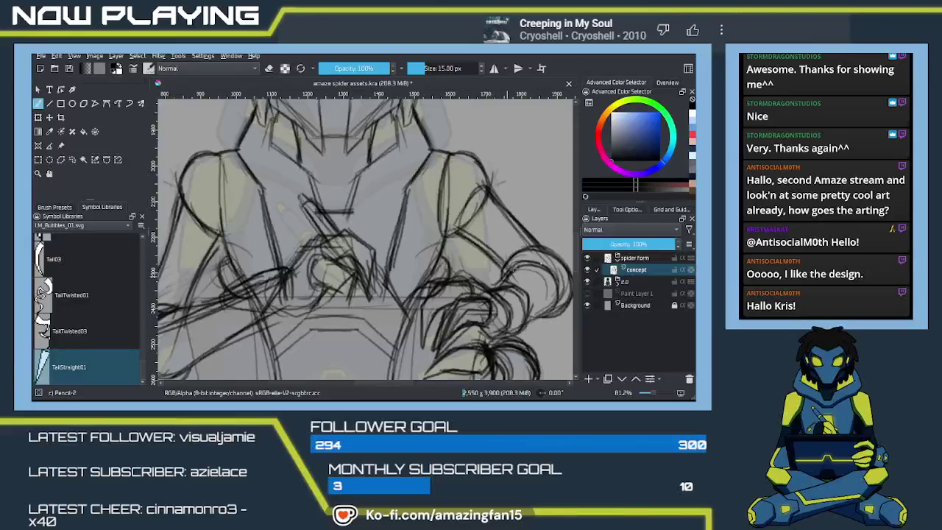
{"action": "mouse_move", "coordinate": [526, 265]}
{"action": "left_mouse_down"}
{"action": "mouse_move", "coordinate": [456, 228]}
{"action": "mouse_move", "coordinate": [386, 336]}
{"action": "left_mouse_up"}
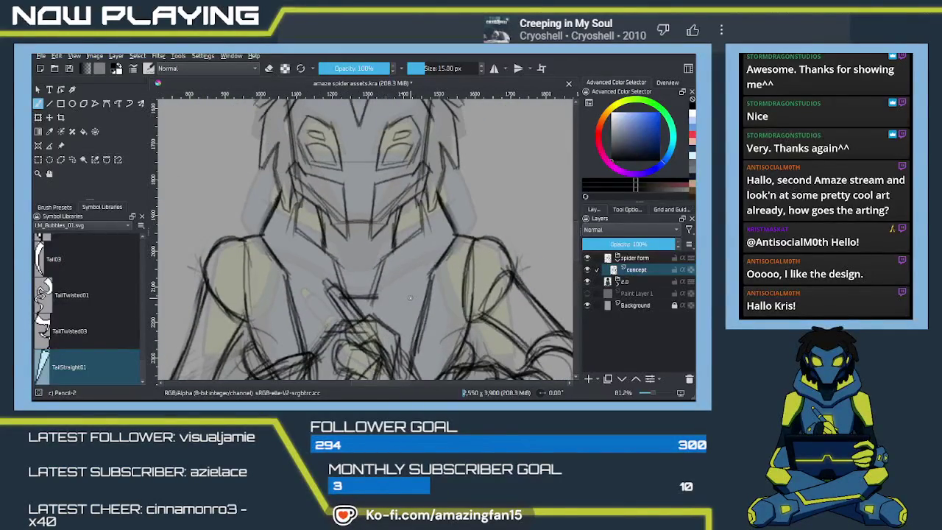
{"action": "scroll", "coordinate": [410, 297], "scroll_direction": "down", "scroll_amount": 3}
{"action": "scroll", "coordinate": [410, 297], "scroll_direction": "down", "scroll_amount": 3}
{"action": "scroll", "coordinate": [410, 298], "scroll_direction": "down", "scroll_amount": 2}
{"action": "left_click_drag", "start_coordinate": [350, 286], "coordinate": [429, 223]}
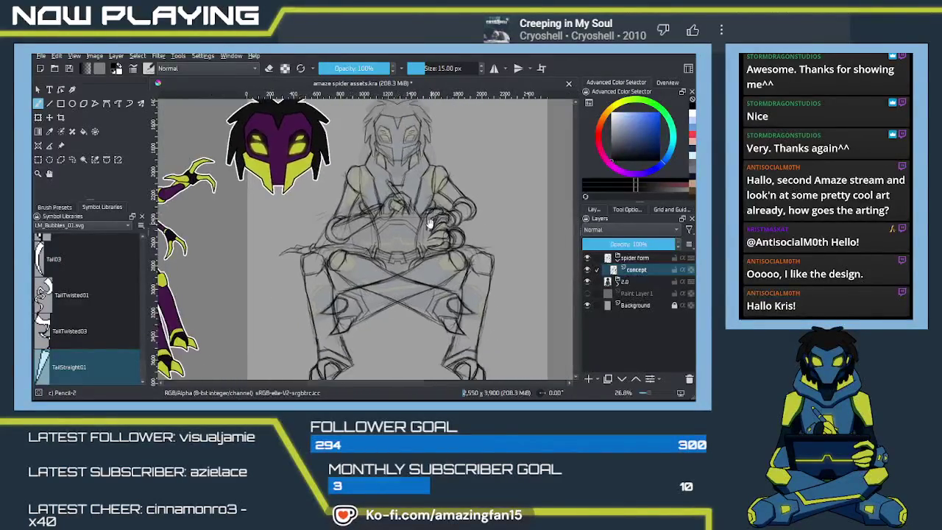
{"action": "scroll", "coordinate": [429, 223], "scroll_direction": "up", "scroll_amount": 2}
{"action": "scroll", "coordinate": [430, 223], "scroll_direction": "down", "scroll_amount": 3}
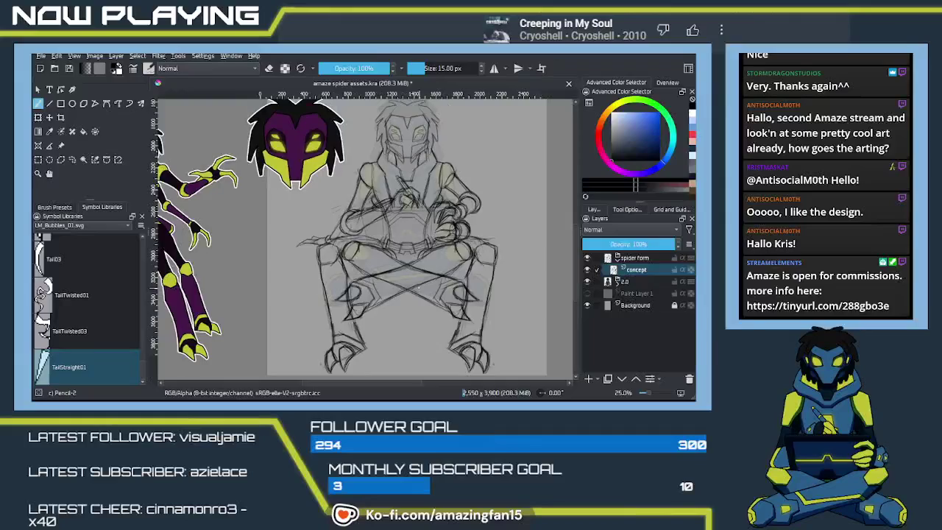
{"action": "scroll", "coordinate": [403, 267], "scroll_direction": "down", "scroll_amount": 2}
{"action": "left_click_drag", "start_coordinate": [403, 266], "coordinate": [395, 280]}
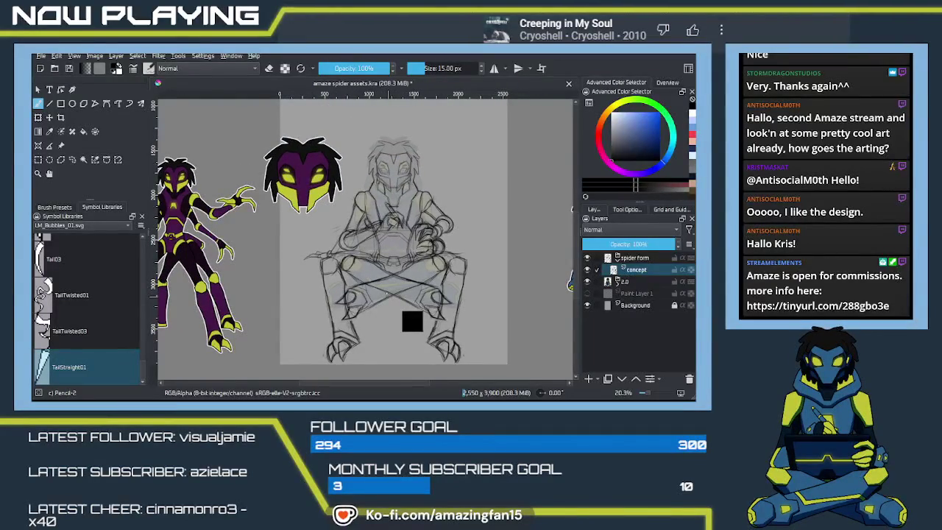
{"action": "key", "text": "ctrl+s"}
Pan and zoom in on the finished coloured spider character's body
{"action": "left_click_drag", "start_coordinate": [310, 259], "coordinate": [436, 199]}
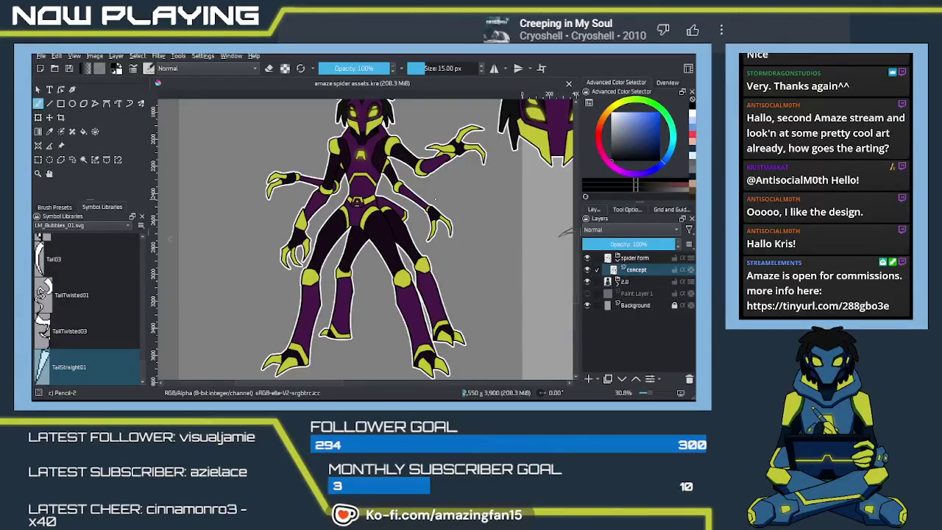
{"action": "left_click_drag", "start_coordinate": [435, 199], "coordinate": [449, 267]}
{"action": "scroll", "coordinate": [446, 243], "scroll_direction": "up", "scroll_amount": 5}
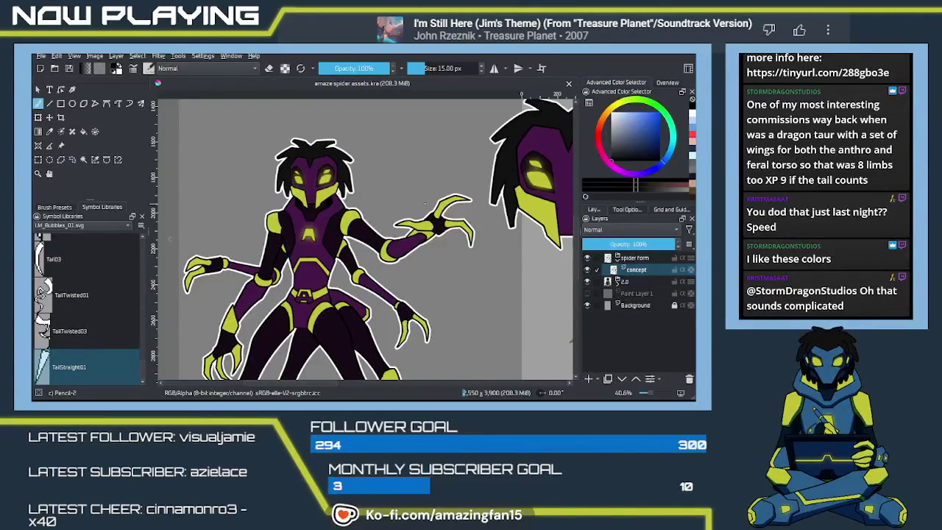
{"action": "mouse_move", "coordinate": [424, 203]}
{"action": "left_mouse_down"}
{"action": "mouse_move", "coordinate": [414, 322]}
{"action": "mouse_move", "coordinate": [413, 273]}
{"action": "left_mouse_up"}
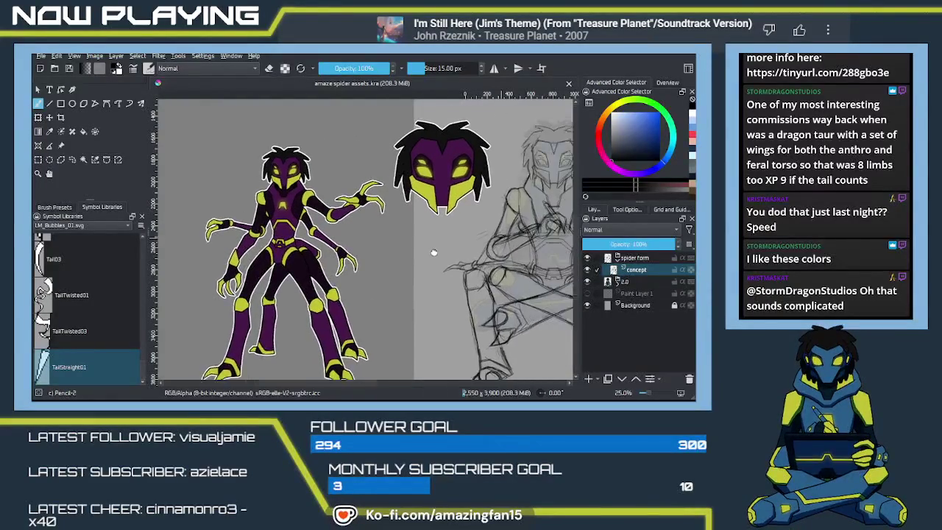
{"action": "left_click_drag", "start_coordinate": [466, 287], "coordinate": [427, 258]}
{"action": "mouse_move", "coordinate": [383, 220]}
{"action": "left_mouse_down"}
{"action": "mouse_move", "coordinate": [432, 220]}
{"action": "mouse_move", "coordinate": [337, 283]}
{"action": "mouse_move", "coordinate": [304, 286]}
{"action": "left_mouse_up"}
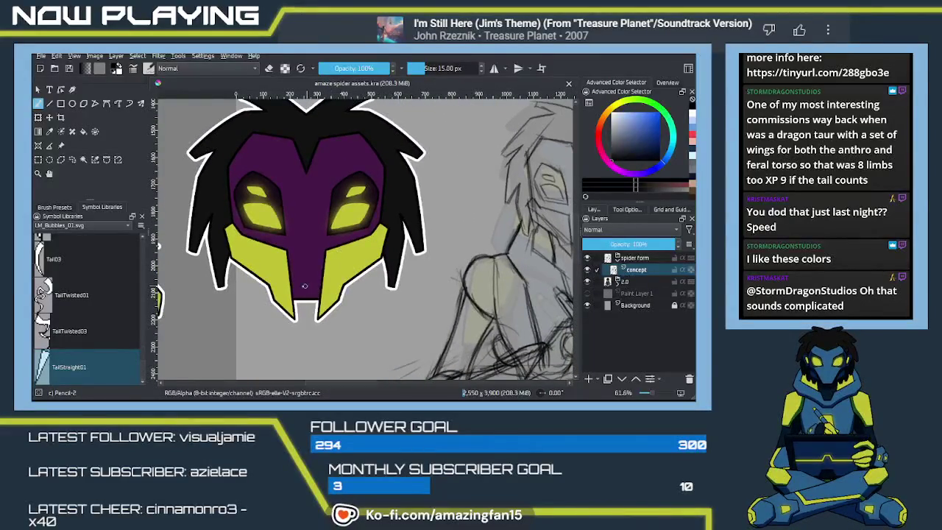
{"action": "left_click_drag", "start_coordinate": [391, 259], "coordinate": [453, 247]}
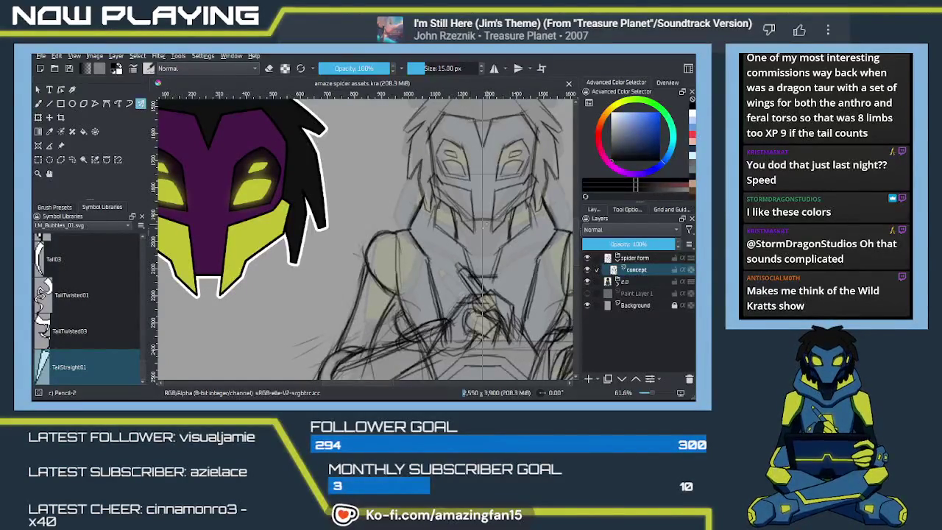
Draw darker pencil lines down the mask's centre and right cheek using the Multibrush symmetry tool
{"action": "key", "text": "q"}
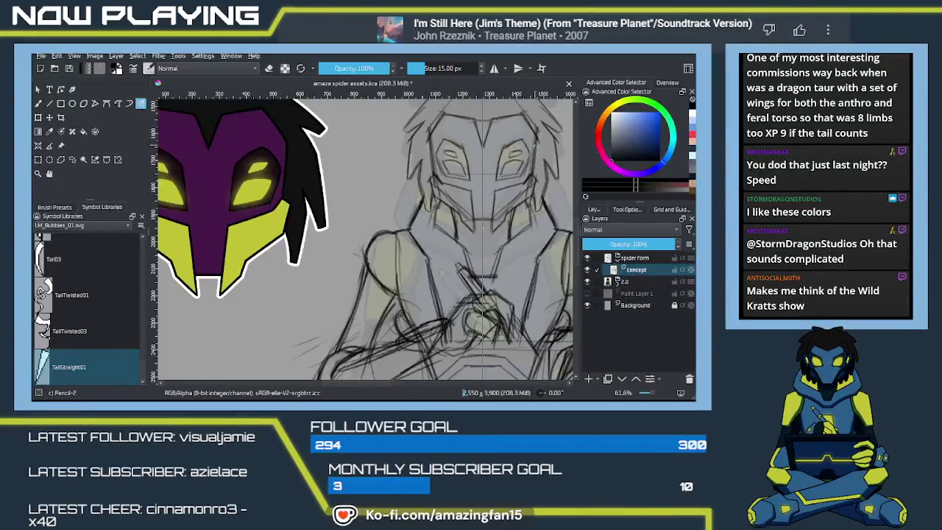
{"action": "scroll", "coordinate": [535, 134], "scroll_direction": "up", "scroll_amount": 3}
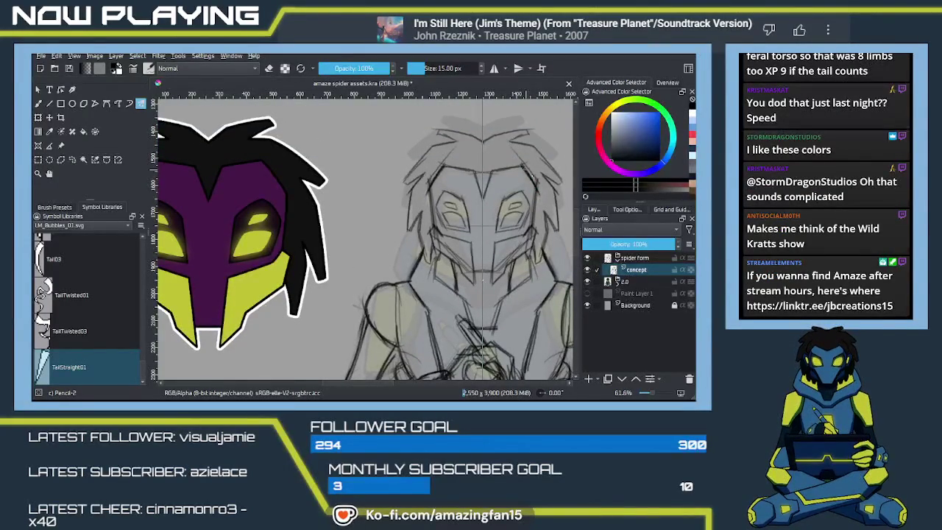
{"action": "left_click_drag", "start_coordinate": [534, 203], "coordinate": [529, 229]}
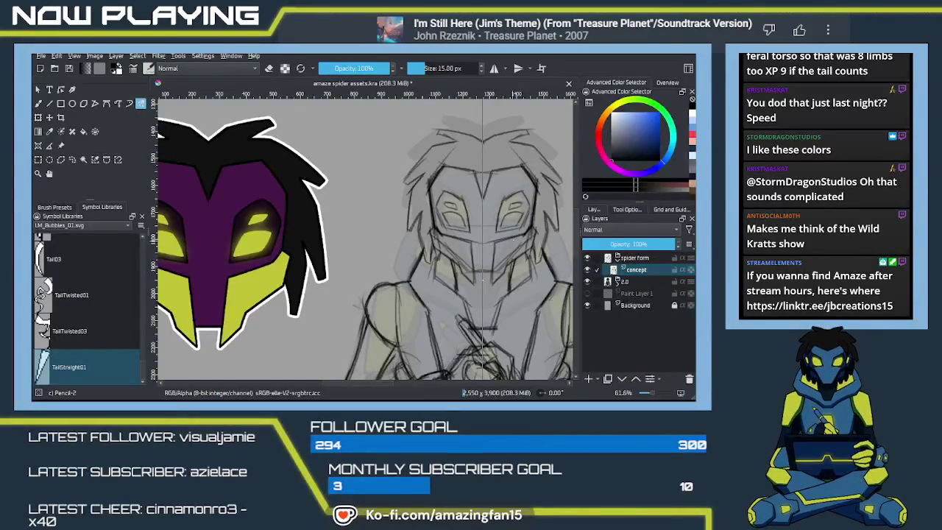
{"action": "left_click_drag", "start_coordinate": [474, 243], "coordinate": [474, 279]}
{"action": "left_click_drag", "start_coordinate": [492, 243], "coordinate": [492, 289]}
{"action": "key", "text": "ctrl+z"}
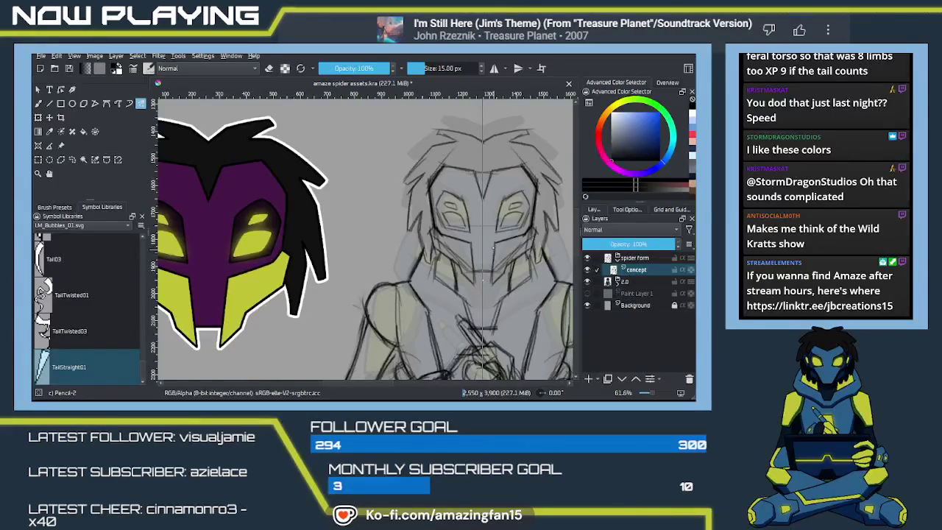
{"action": "left_click_drag", "start_coordinate": [493, 249], "coordinate": [490, 292]}
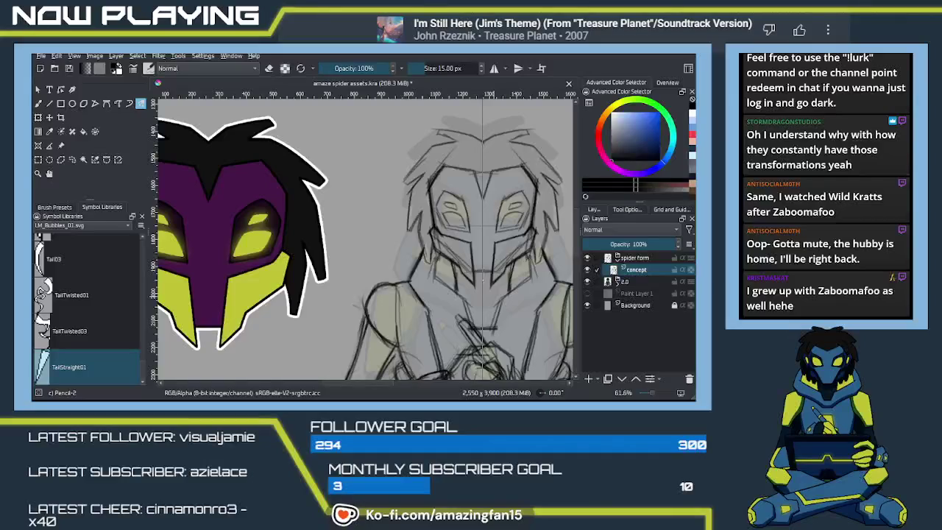
{"action": "scroll", "coordinate": [456, 235], "scroll_direction": "down", "scroll_amount": 3}
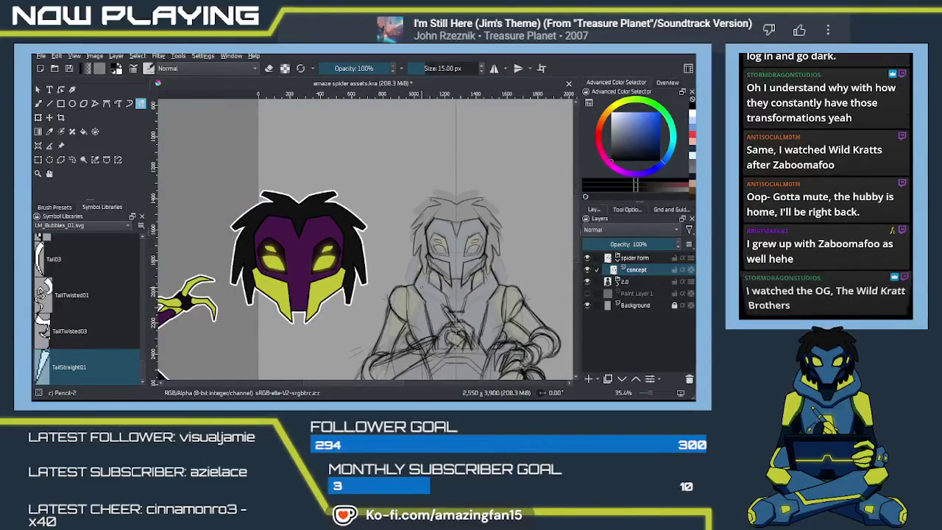
Bring the sketch's head into view, save, and add a new paint layer above concept
{"action": "left_click_drag", "start_coordinate": [478, 332], "coordinate": [469, 240]}
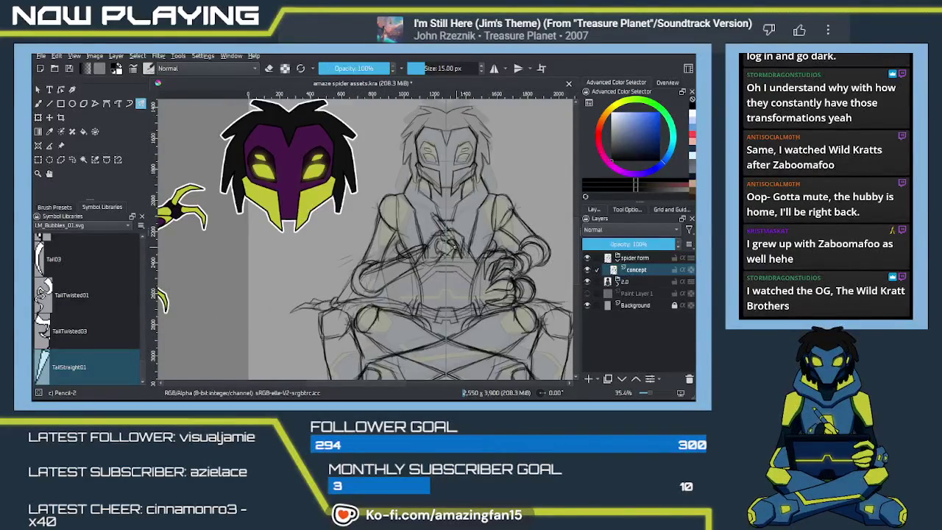
{"action": "key", "text": "ctrl+s"}
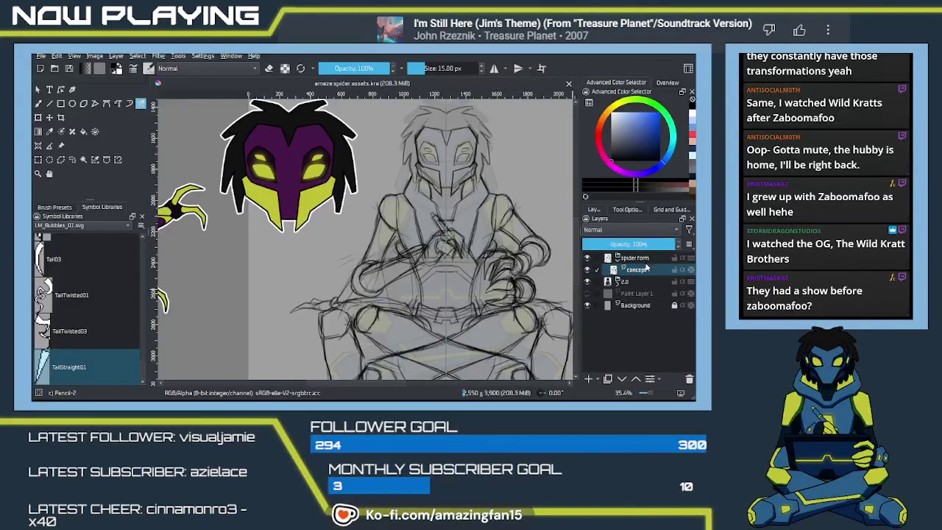
{"action": "left_click", "coordinate": [589, 381]}
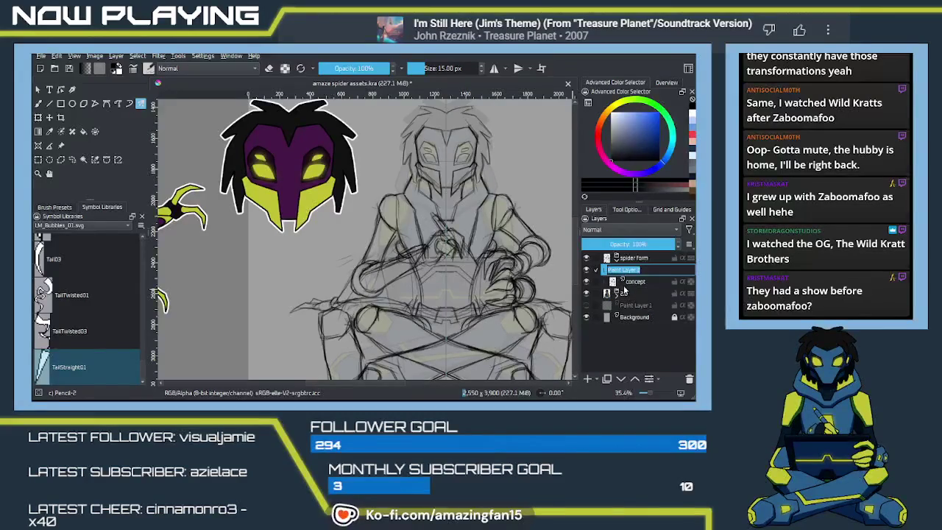
Name the new layer 'sketch'
{"action": "type", "text": "sket"}
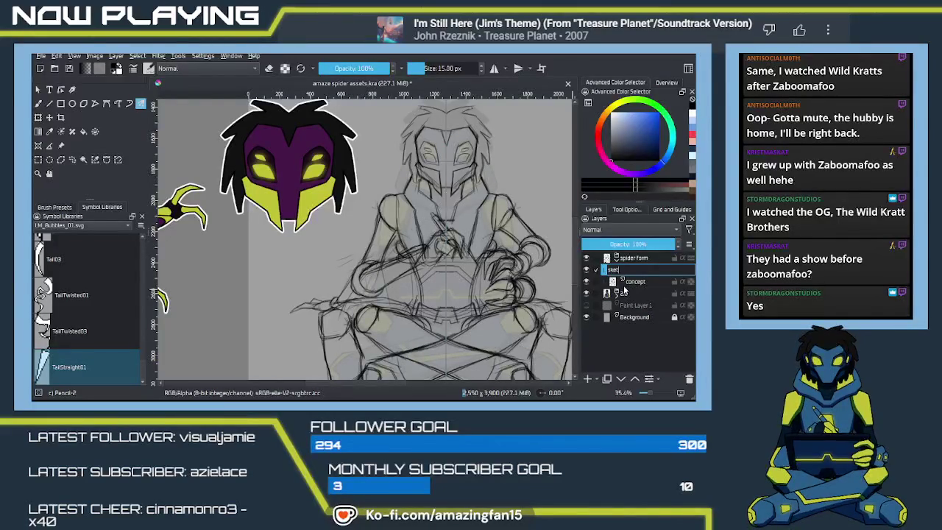
{"action": "type", "text": "ch"}
{"action": "key", "text": "Return"}
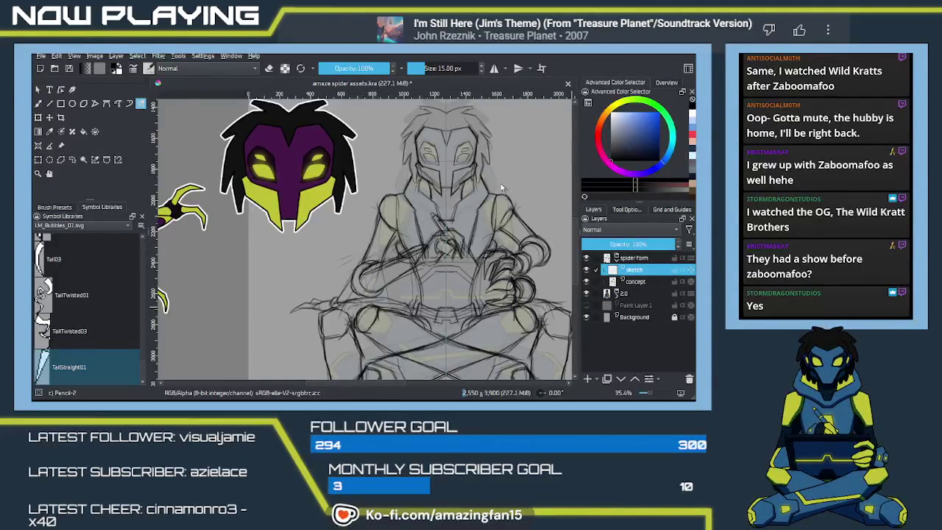
Put the sketch layer into a new group named 'hair'
{"action": "key", "text": "ctrl+g"}
{"action": "double_click", "coordinate": [635, 271]}
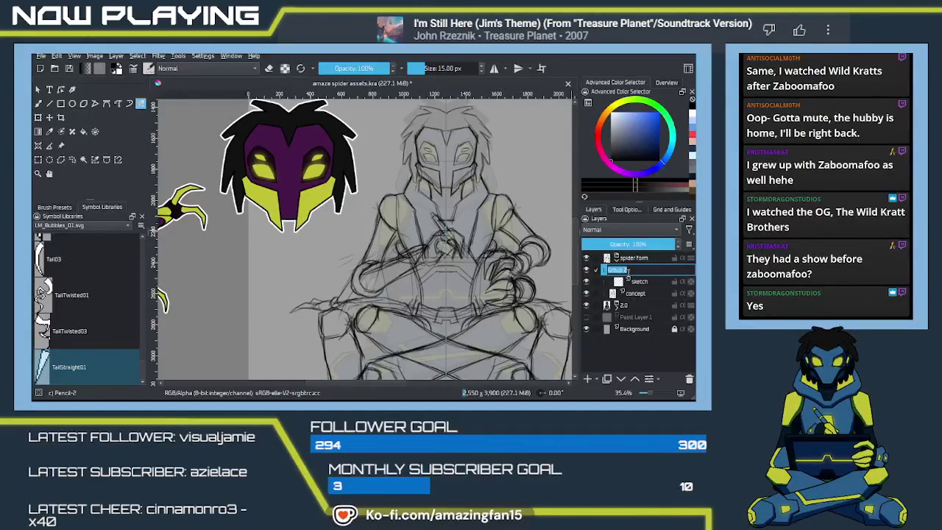
{"action": "type", "text": "hair"}
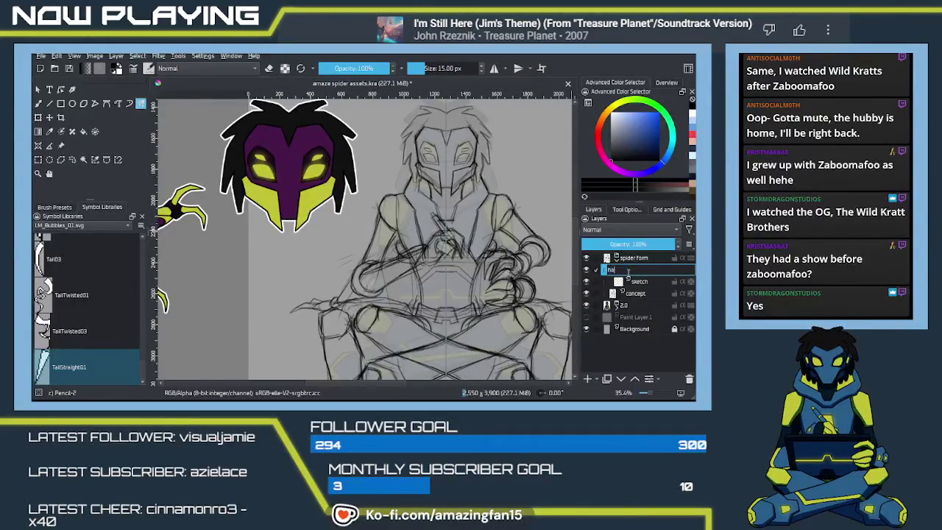
{"action": "key", "text": "Return"}
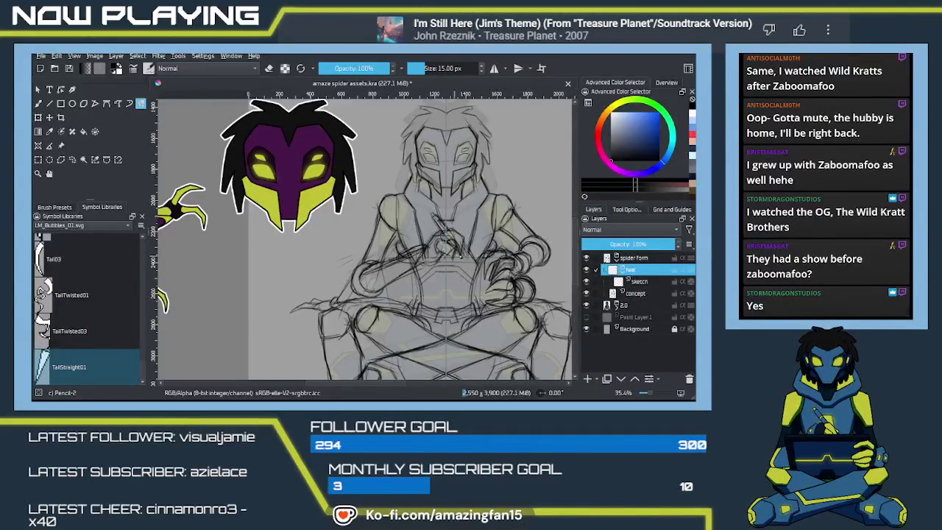
{"action": "left_click", "coordinate": [634, 293]}
Lower concept opacity to check the art, collapse the hair group, then restore concept to 100%
{"action": "left_click_drag", "start_coordinate": [650, 243], "coordinate": [591, 245]}
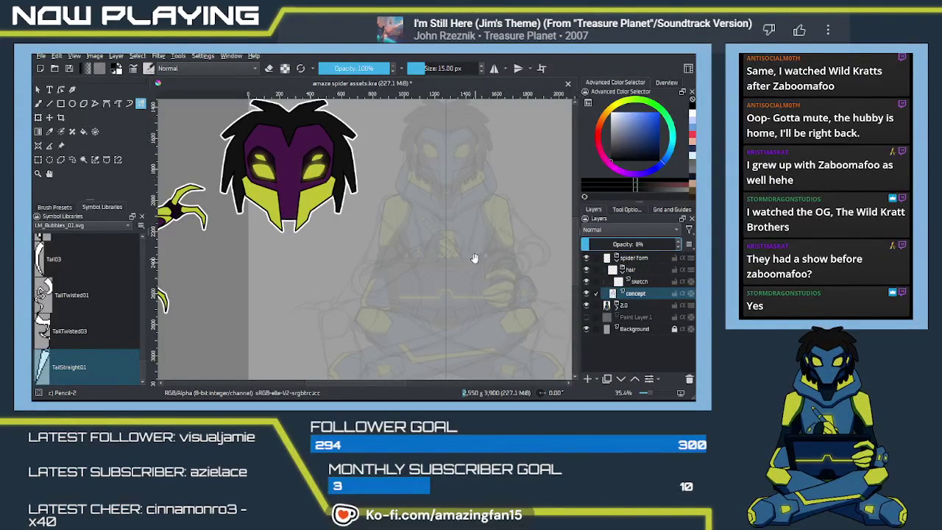
{"action": "mouse_move", "coordinate": [366, 215]}
{"action": "left_mouse_down"}
{"action": "mouse_move", "coordinate": [535, 252]}
{"action": "mouse_move", "coordinate": [499, 237]}
{"action": "mouse_move", "coordinate": [454, 251]}
{"action": "mouse_move", "coordinate": [480, 225]}
{"action": "left_mouse_up"}
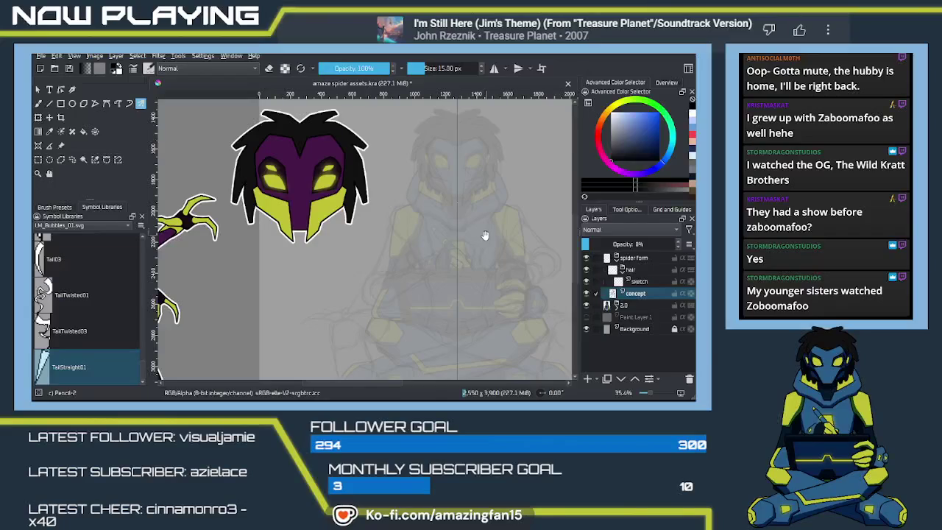
{"action": "left_click_drag", "start_coordinate": [495, 218], "coordinate": [464, 246]}
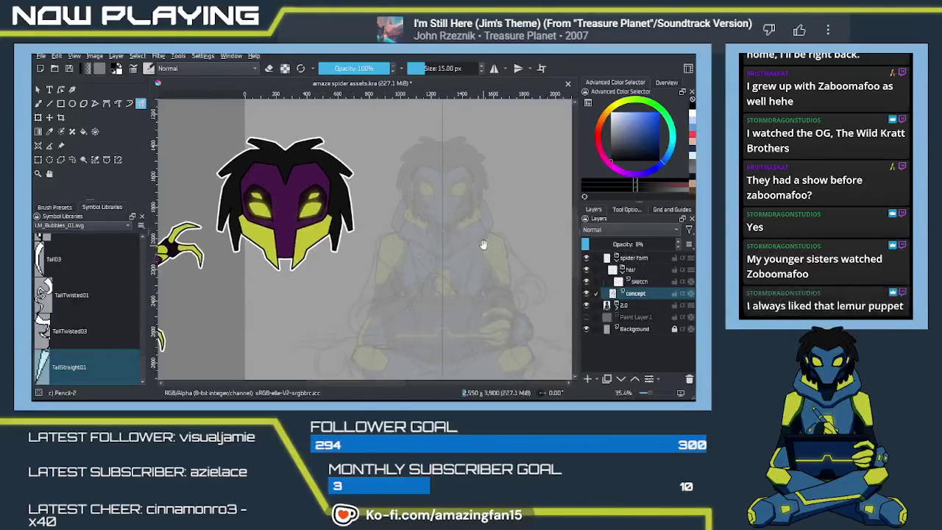
{"action": "scroll", "coordinate": [464, 247], "scroll_direction": "down", "scroll_amount": 1}
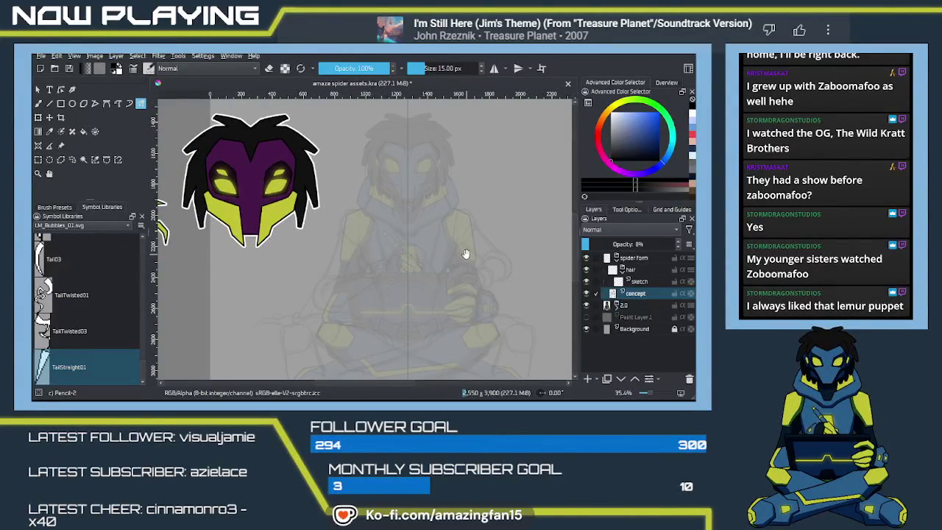
{"action": "scroll", "coordinate": [465, 254], "scroll_direction": "down", "scroll_amount": 5}
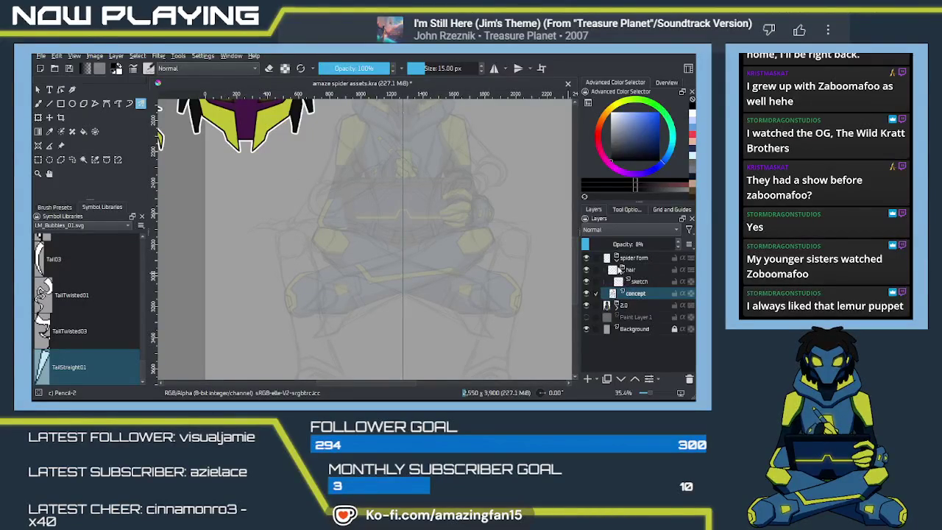
{"action": "left_click", "coordinate": [622, 269]}
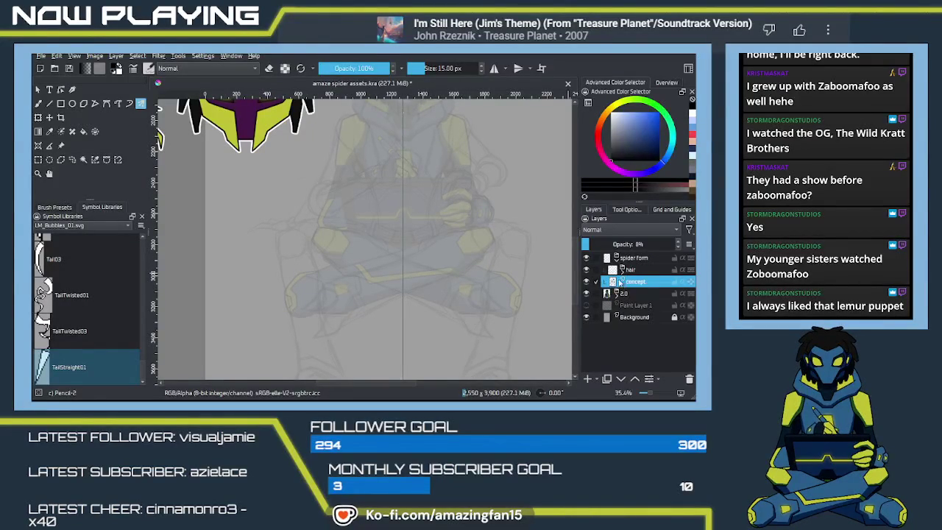
{"action": "left_click", "coordinate": [622, 281]}
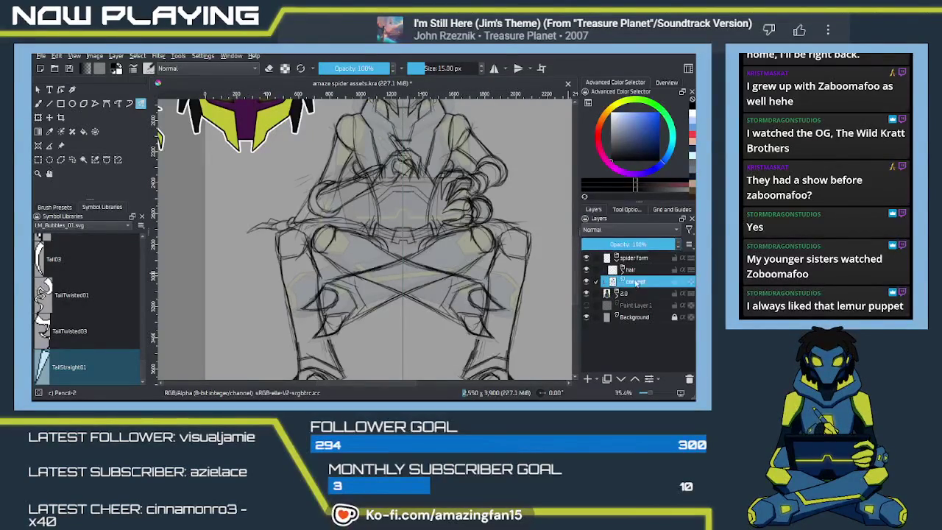
Centre the character and lasso the sketch's head with the Freehand Selection tool
{"action": "left_click_drag", "start_coordinate": [436, 198], "coordinate": [456, 278]}
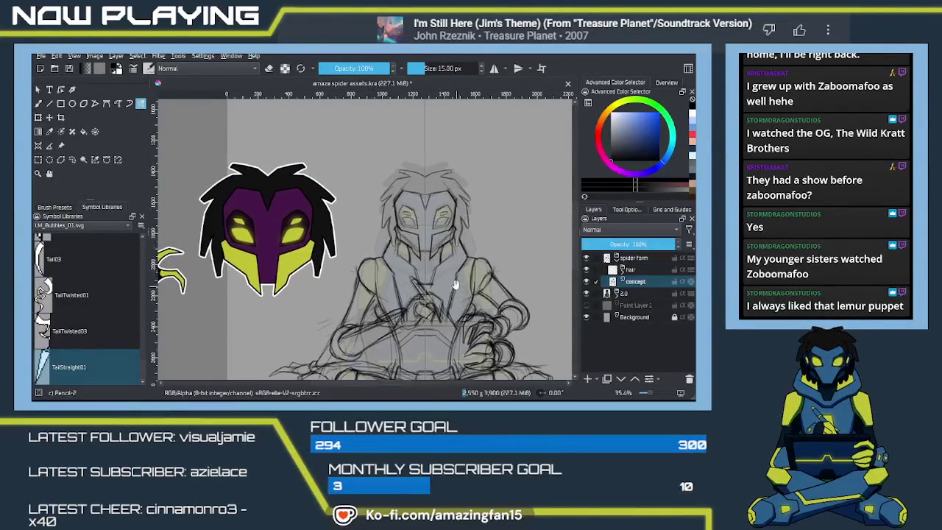
{"action": "mouse_move", "coordinate": [285, 293]}
{"action": "left_mouse_down"}
{"action": "mouse_move", "coordinate": [499, 266]}
{"action": "mouse_move", "coordinate": [511, 219]}
{"action": "left_mouse_up"}
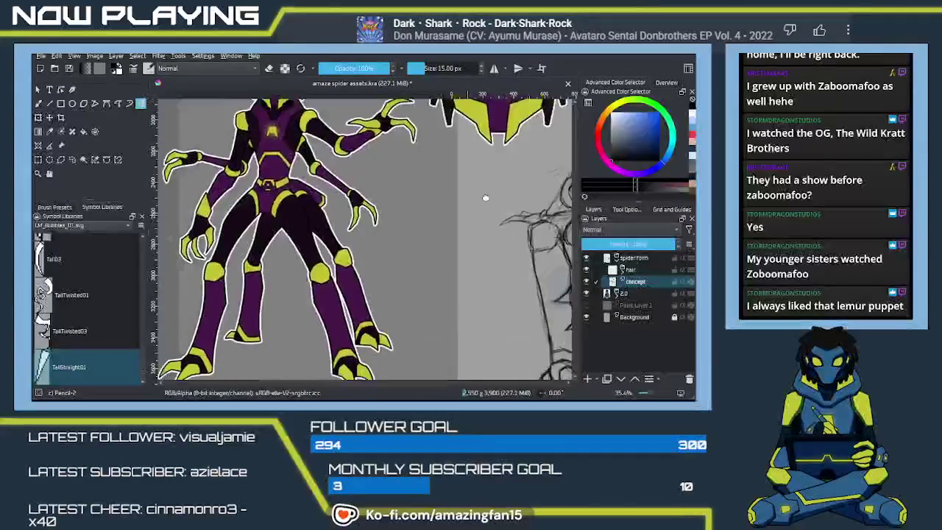
{"action": "mouse_move", "coordinate": [499, 265]}
{"action": "left_mouse_down"}
{"action": "mouse_move", "coordinate": [412, 289]}
{"action": "mouse_move", "coordinate": [437, 305]}
{"action": "left_mouse_up"}
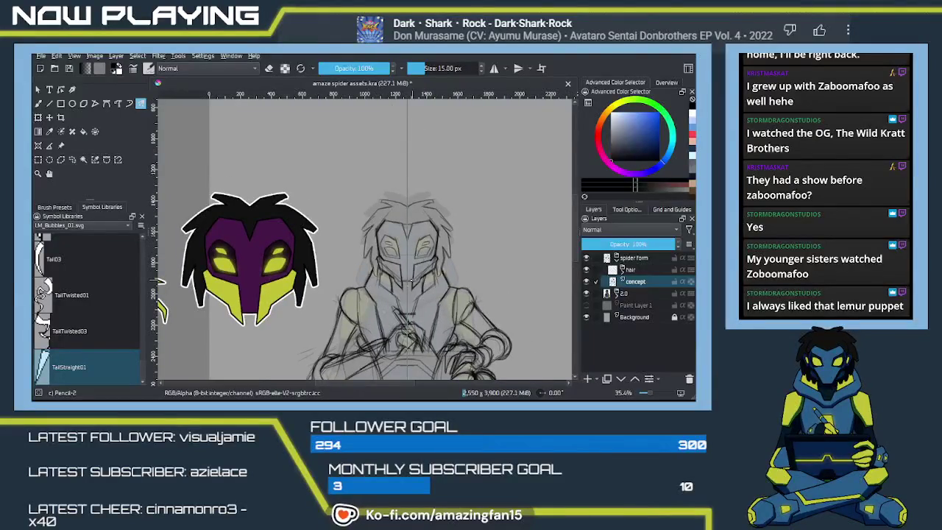
{"action": "scroll", "coordinate": [412, 290], "scroll_direction": "up", "scroll_amount": 2}
{"action": "scroll", "coordinate": [405, 285], "scroll_direction": "up", "scroll_amount": 1}
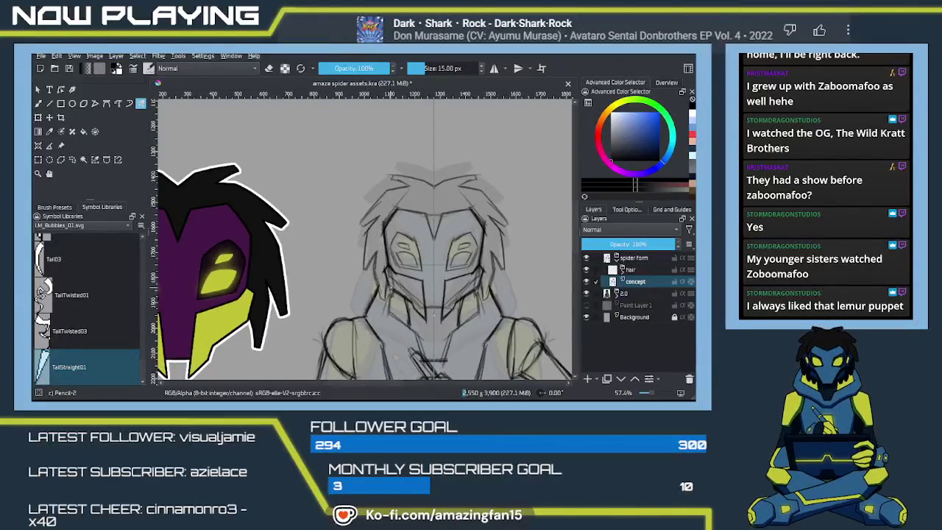
{"action": "scroll", "coordinate": [405, 285], "scroll_direction": "up", "scroll_amount": 1}
{"action": "left_click", "coordinate": [72, 160]}
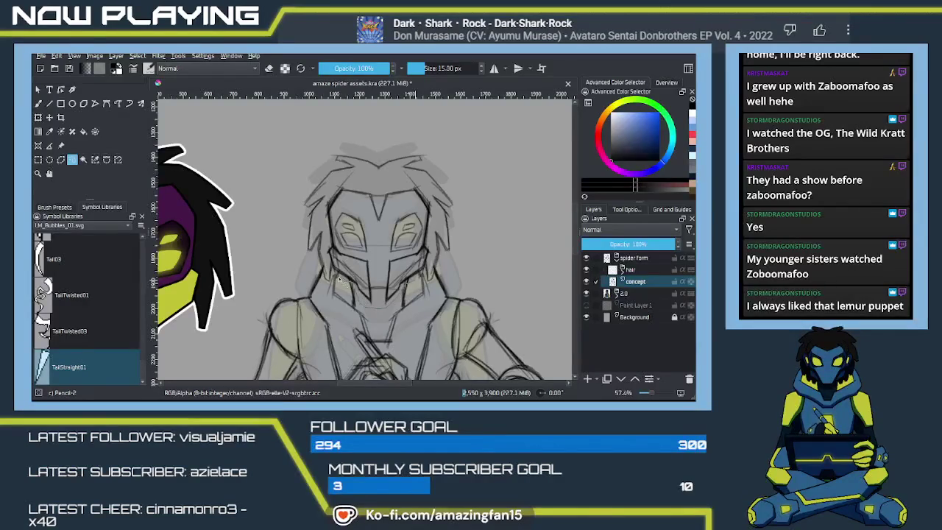
{"action": "left_click_drag", "start_coordinate": [320, 273], "coordinate": [479, 153]}
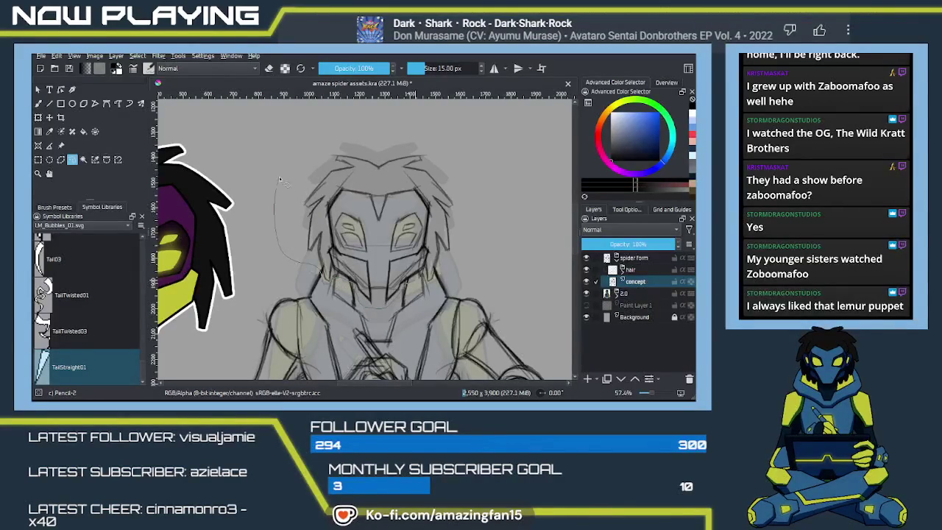
{"action": "left_click_drag", "start_coordinate": [460, 256], "coordinate": [422, 283]}
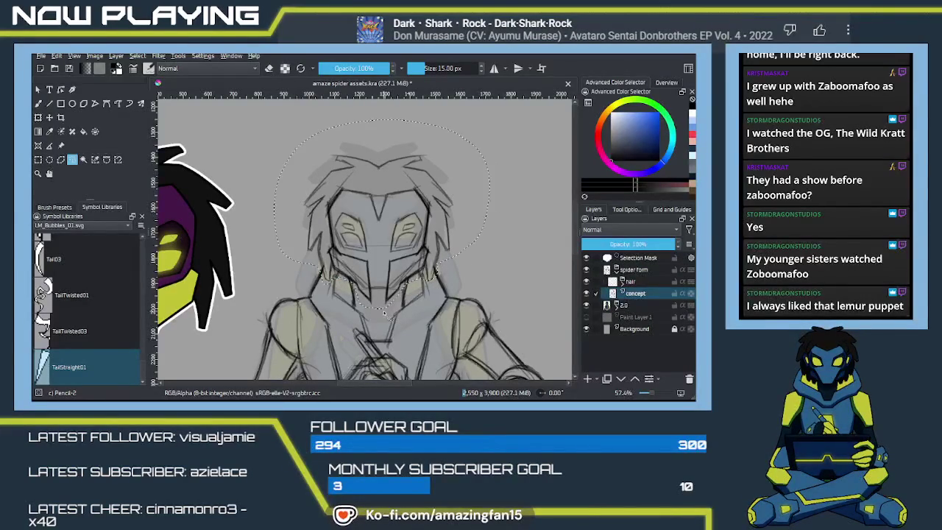
Apply a transform to the selected head and nudge it slightly into place
{"action": "key", "text": "ctrl+t"}
{"action": "key", "text": "Return"}
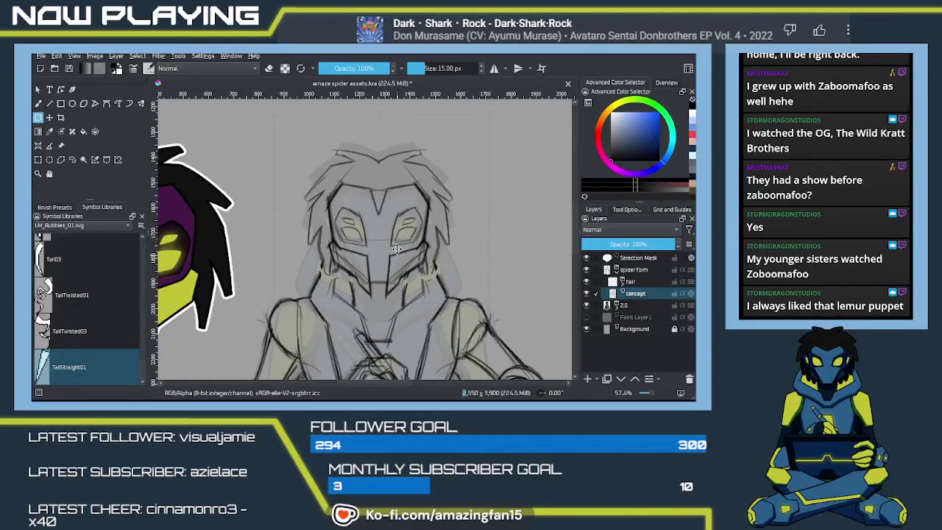
{"action": "left_click_drag", "start_coordinate": [396, 251], "coordinate": [396, 249]}
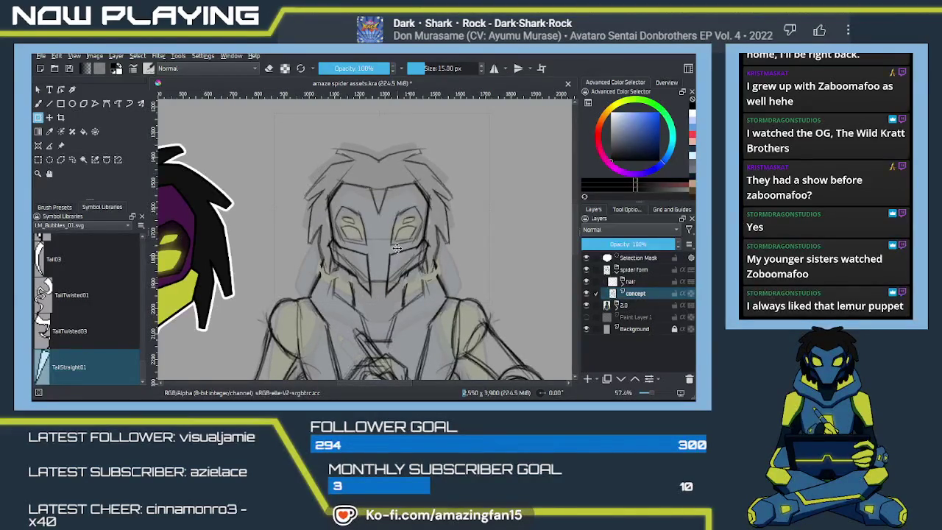
{"action": "left_click_drag", "start_coordinate": [396, 248], "coordinate": [396, 250]}
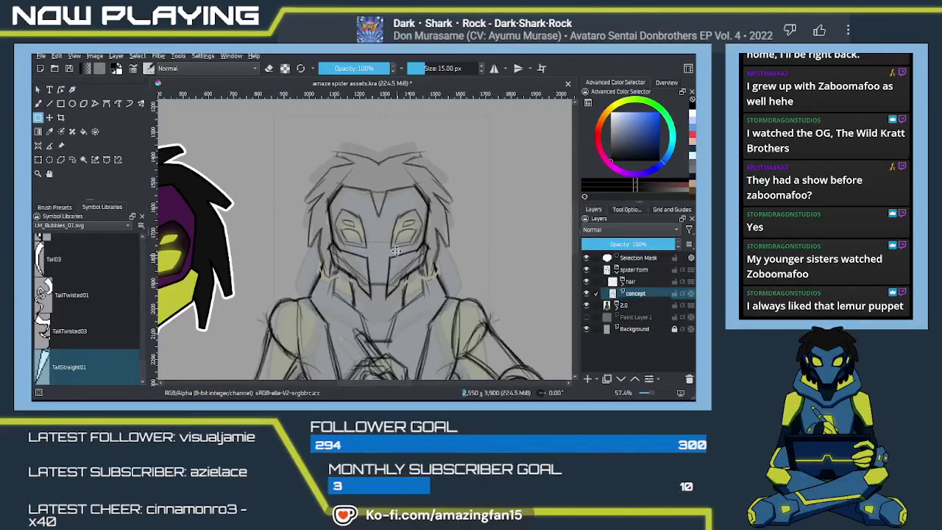
Dismiss the transform, clear the head selection, and switch to the mirrored Pencil-2 brush
{"action": "key", "text": "ctrl+t"}
{"action": "key", "text": "Return"}
{"action": "key", "text": "ctrl+shift+a"}
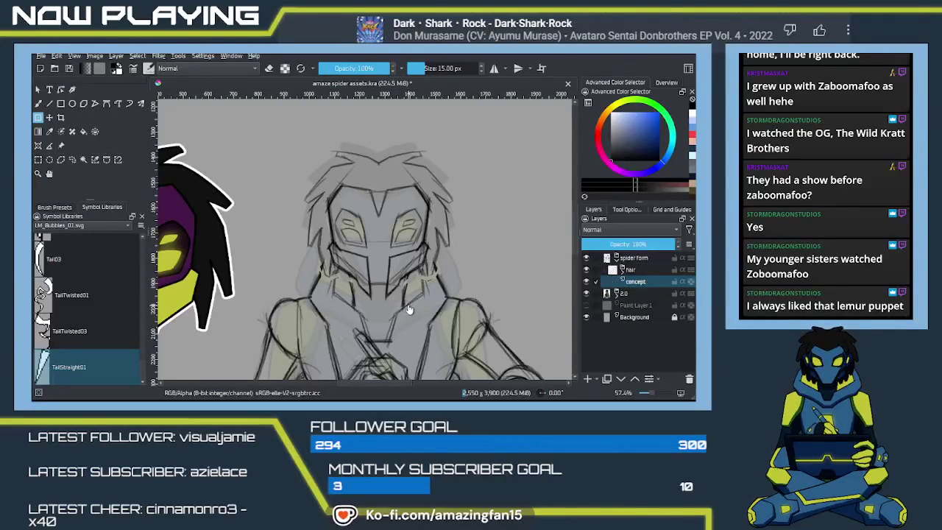
{"action": "key", "text": "q"}
Add short dark pencil strokes below the face and along the mask's right jaw
{"action": "left_click_drag", "start_coordinate": [405, 284], "coordinate": [403, 303]}
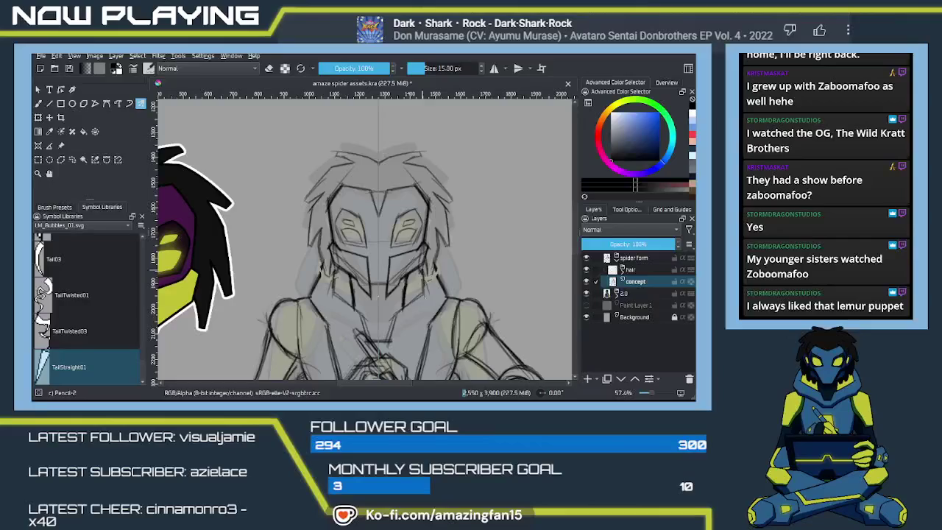
{"action": "left_click_drag", "start_coordinate": [426, 267], "coordinate": [441, 285]}
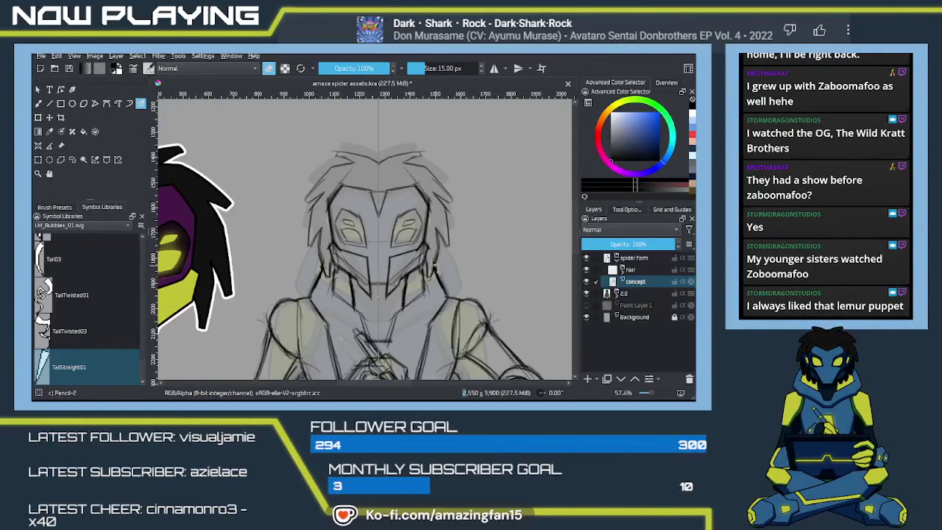
{"action": "left_click_drag", "start_coordinate": [440, 276], "coordinate": [425, 280]}
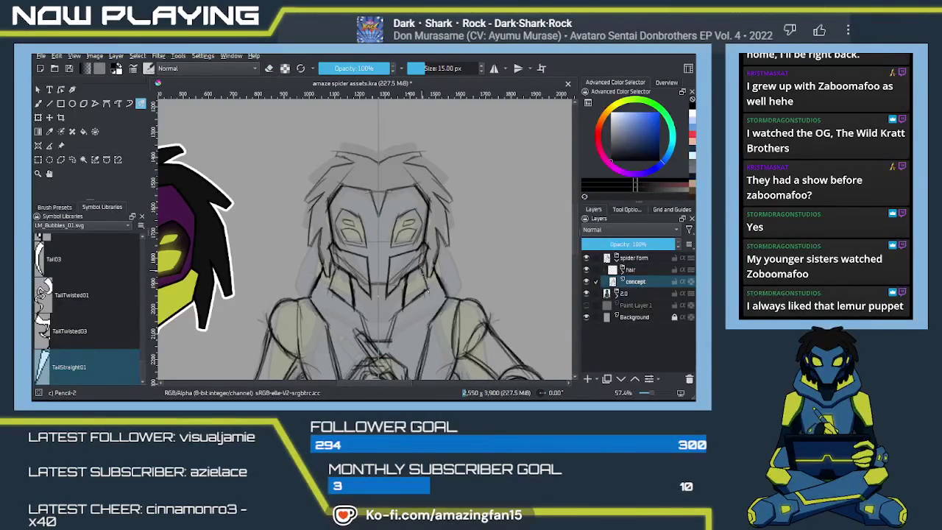
{"action": "left_click_drag", "start_coordinate": [394, 314], "coordinate": [390, 335]}
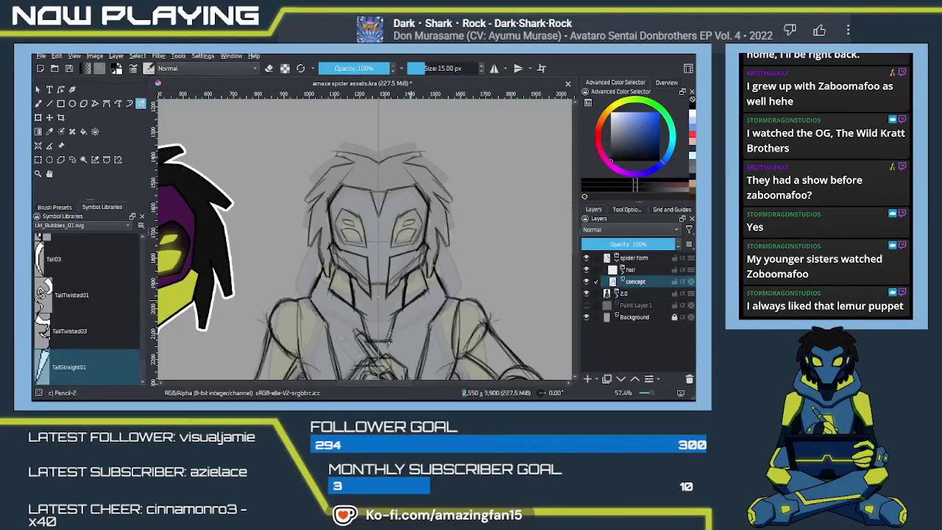
{"action": "left_click_drag", "start_coordinate": [436, 254], "coordinate": [433, 269]}
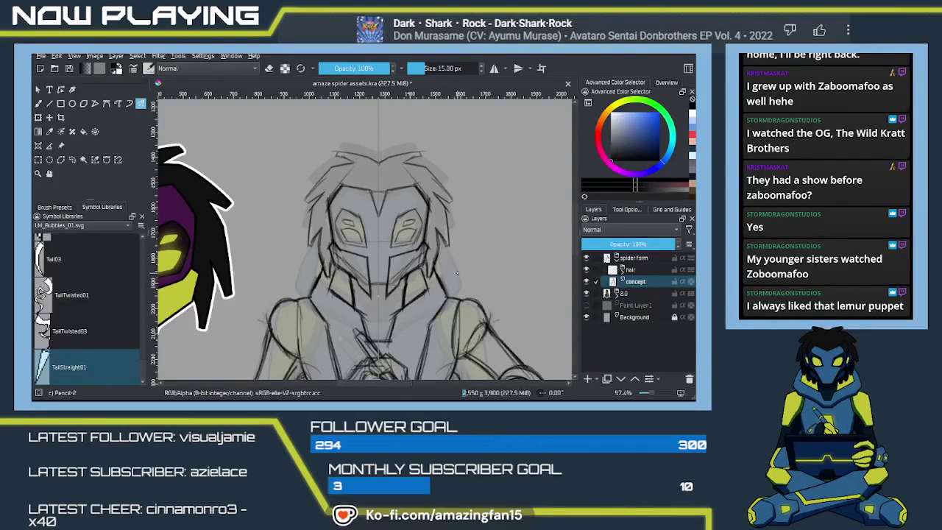
{"action": "scroll", "coordinate": [460, 273], "scroll_direction": "down", "scroll_amount": 1}
{"action": "scroll", "coordinate": [465, 279], "scroll_direction": "down", "scroll_amount": 2}
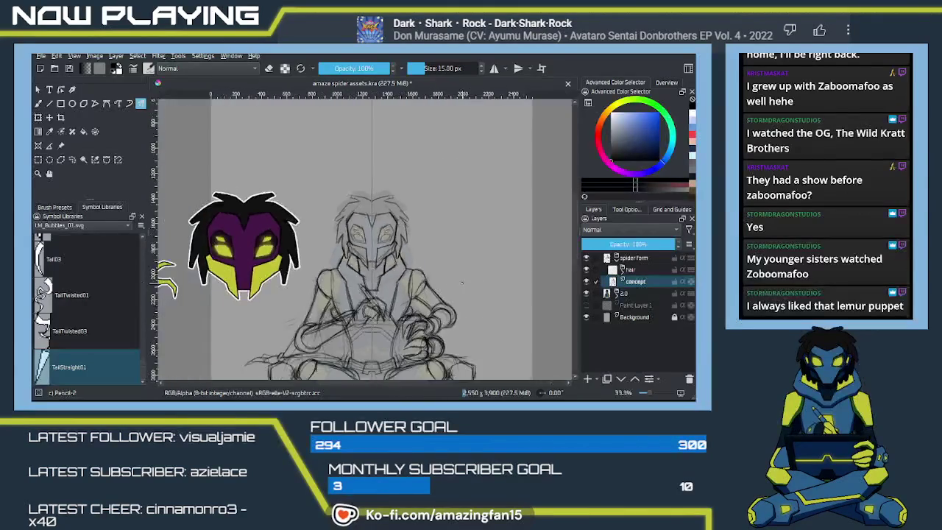
{"action": "scroll", "coordinate": [464, 279], "scroll_direction": "down", "scroll_amount": 1}
{"action": "scroll", "coordinate": [464, 217], "scroll_direction": "up", "scroll_amount": 1}
{"action": "mouse_move", "coordinate": [464, 218]}
{"action": "left_mouse_down"}
{"action": "mouse_move", "coordinate": [523, 265]}
{"action": "mouse_move", "coordinate": [508, 269]}
{"action": "left_mouse_up"}
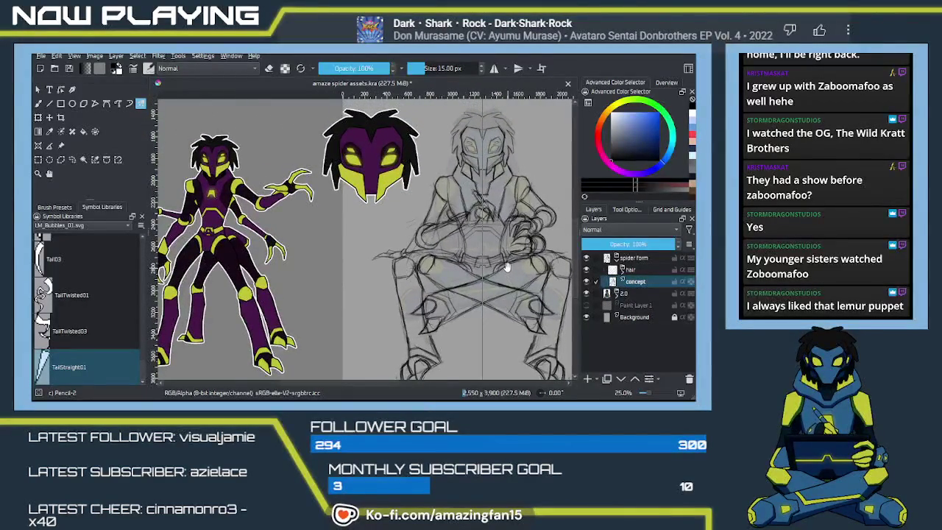
{"action": "scroll", "coordinate": [505, 267], "scroll_direction": "up", "scroll_amount": 1}
{"action": "left_click_drag", "start_coordinate": [505, 266], "coordinate": [473, 291]}
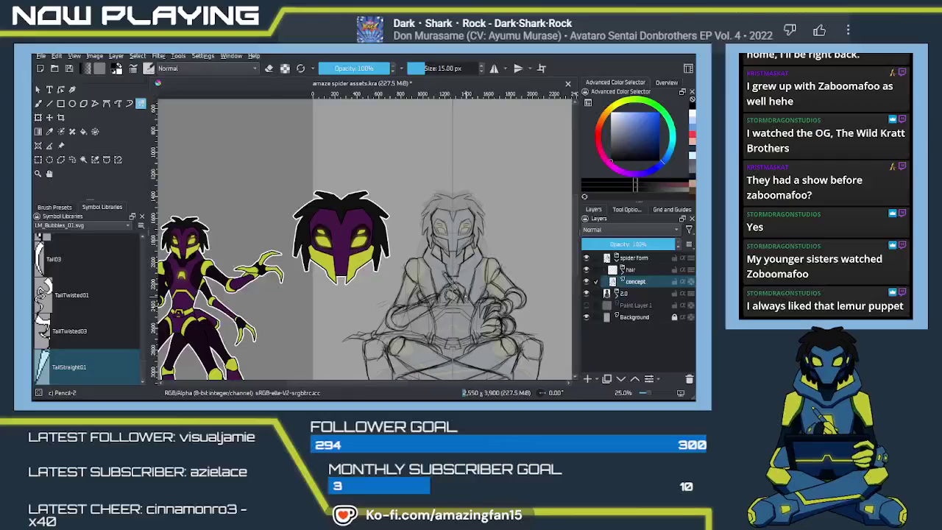
{"action": "key", "text": "plus"}
{"action": "key", "text": "plus"}
{"action": "key", "text": "plus"}
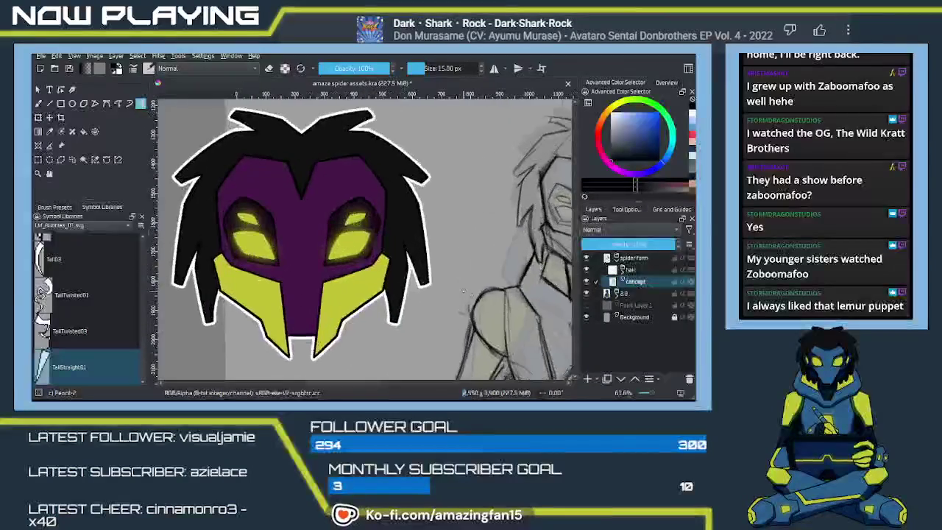
{"action": "left_click_drag", "start_coordinate": [463, 300], "coordinate": [400, 283]}
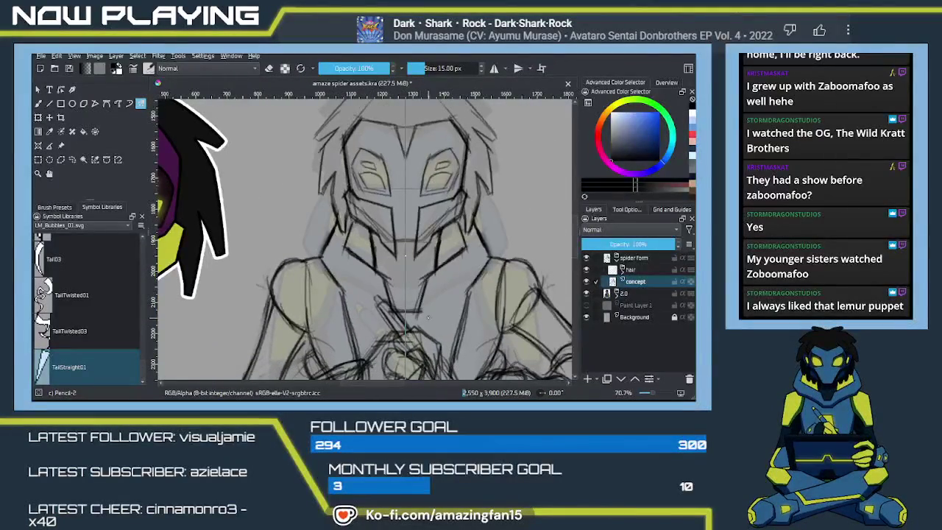
Erase the sketch lines on the chest below the chin with Eraser Soft
{"action": "key", "text": "e"}
{"action": "mouse_move", "coordinate": [406, 309]}
{"action": "left_mouse_down"}
{"action": "mouse_move", "coordinate": [383, 298]}
{"action": "mouse_move", "coordinate": [376, 309]}
{"action": "left_mouse_up"}
{"action": "mouse_move", "coordinate": [371, 272]}
{"action": "left_mouse_down"}
{"action": "mouse_move", "coordinate": [438, 268]}
{"action": "mouse_move", "coordinate": [458, 254]}
{"action": "left_mouse_up"}
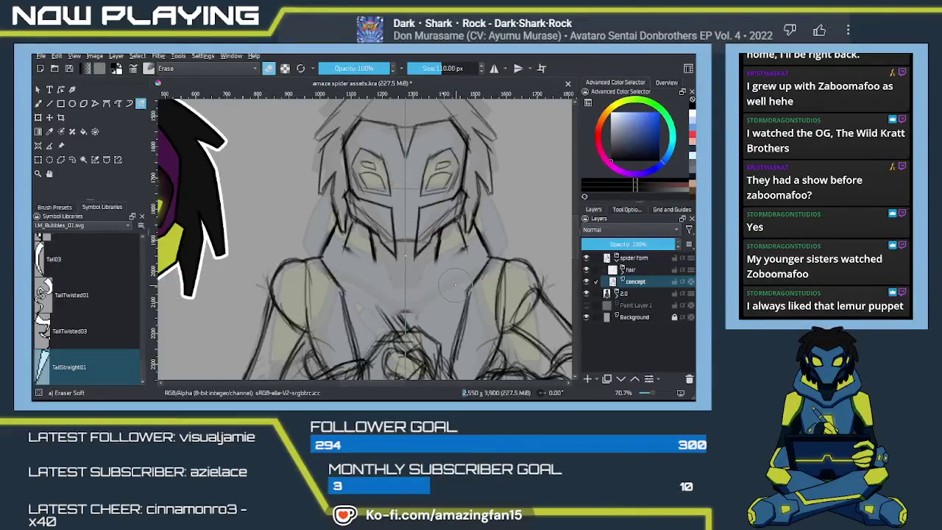
Redraw the jaw lines on both sides of the chin with the pencil
{"action": "key", "text": "e"}
{"action": "left_click_drag", "start_coordinate": [466, 245], "coordinate": [427, 265]}
{"action": "mouse_move", "coordinate": [353, 251]}
{"action": "left_mouse_down"}
{"action": "mouse_move", "coordinate": [392, 273]}
{"action": "mouse_move", "coordinate": [388, 299]}
{"action": "mouse_move", "coordinate": [423, 283]}
{"action": "mouse_move", "coordinate": [405, 280]}
{"action": "left_mouse_up"}
Draw the left neck line below the chin and review the chest area
{"action": "scroll", "coordinate": [405, 280], "scroll_direction": "down", "scroll_amount": 3}
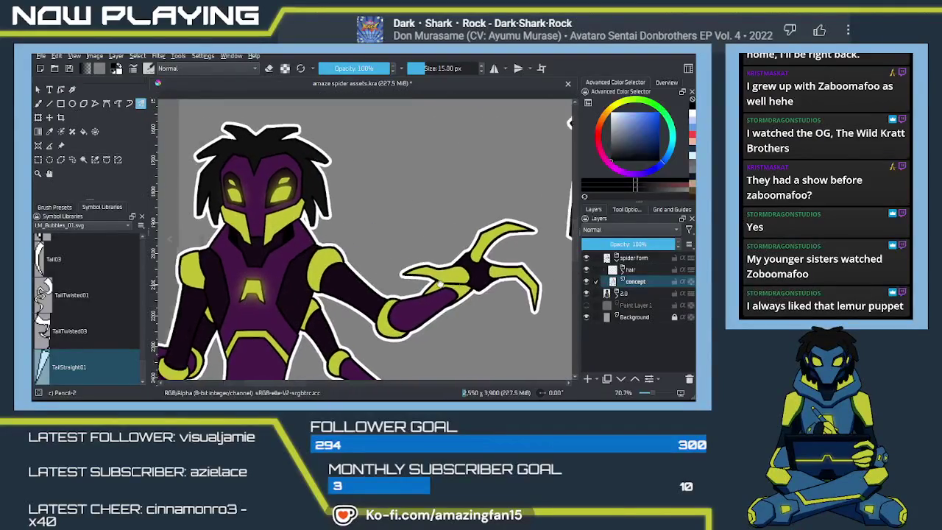
{"action": "scroll", "coordinate": [350, 278], "scroll_direction": "up", "scroll_amount": 3}
{"action": "scroll", "coordinate": [350, 278], "scroll_direction": "down", "scroll_amount": 3}
{"action": "scroll", "coordinate": [321, 245], "scroll_direction": "up", "scroll_amount": 3}
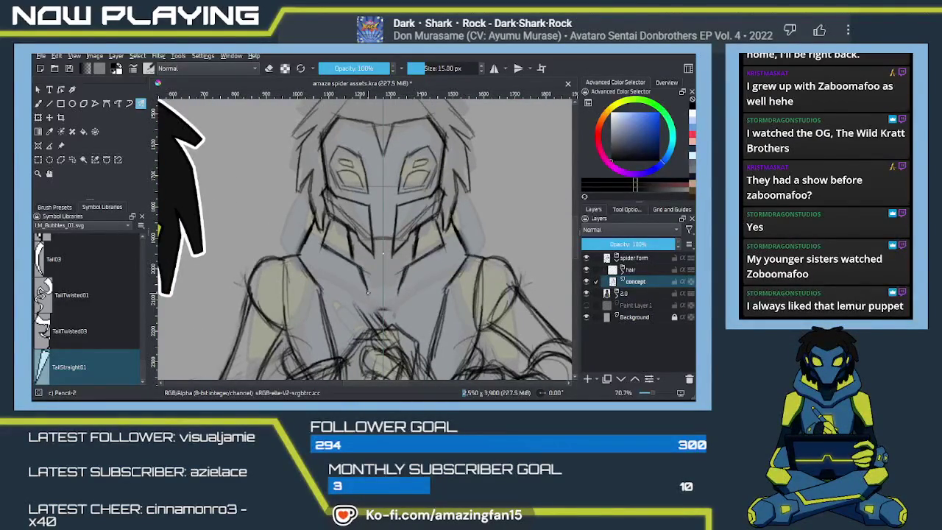
{"action": "mouse_move", "coordinate": [361, 271]}
{"action": "left_mouse_down"}
{"action": "mouse_move", "coordinate": [371, 297]}
{"action": "mouse_move", "coordinate": [397, 297]}
{"action": "left_mouse_up"}
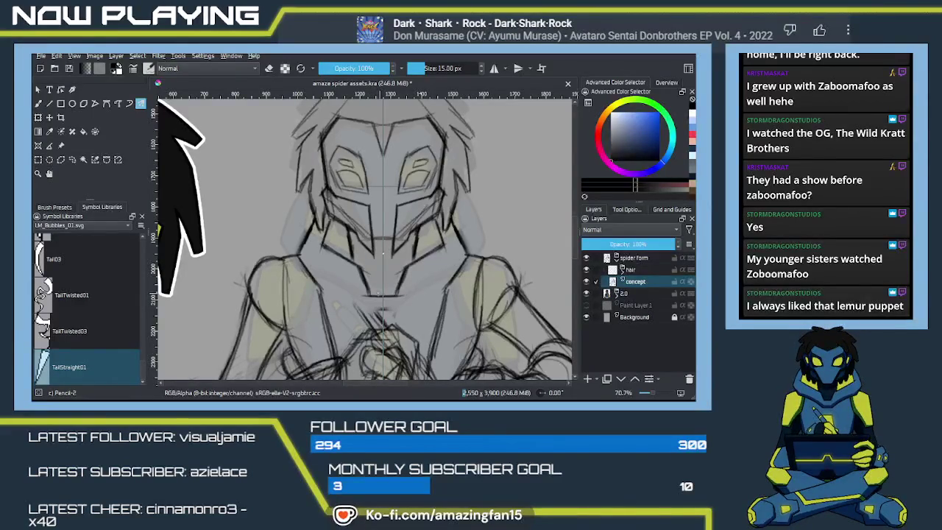
{"action": "mouse_move", "coordinate": [411, 328]}
{"action": "left_mouse_down"}
{"action": "mouse_move", "coordinate": [416, 254]}
{"action": "mouse_move", "coordinate": [379, 253]}
{"action": "mouse_move", "coordinate": [403, 269]}
{"action": "left_mouse_up"}
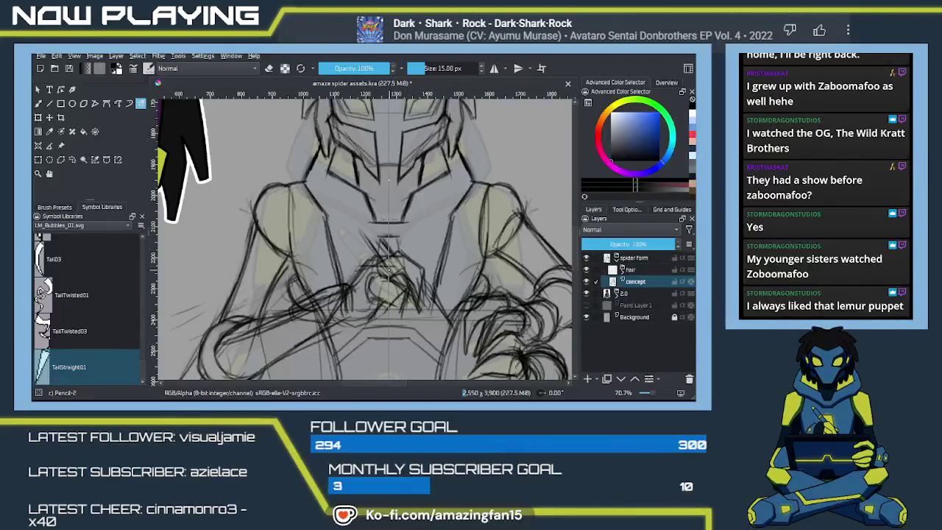
{"action": "key", "text": "b"}
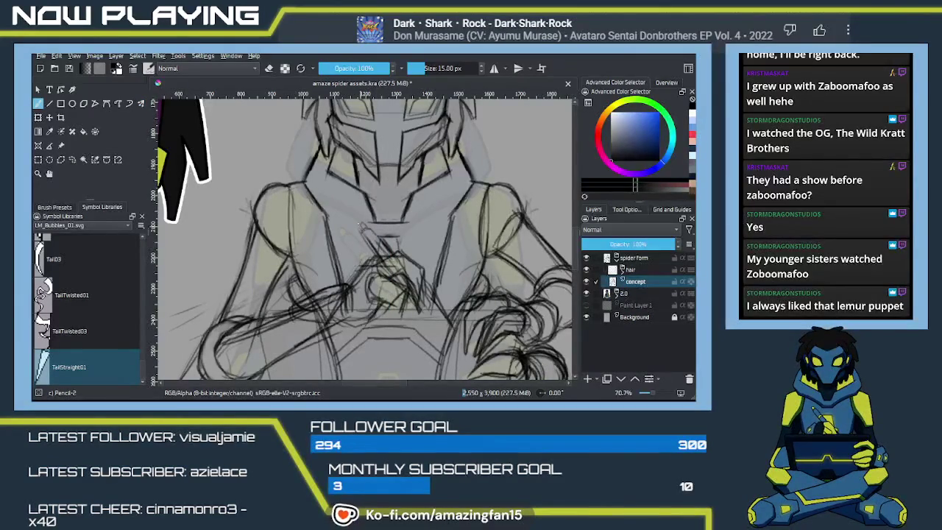
{"action": "scroll", "coordinate": [459, 324], "scroll_direction": "down", "scroll_amount": 2}
{"action": "scroll", "coordinate": [464, 315], "scroll_direction": "down", "scroll_amount": 2}
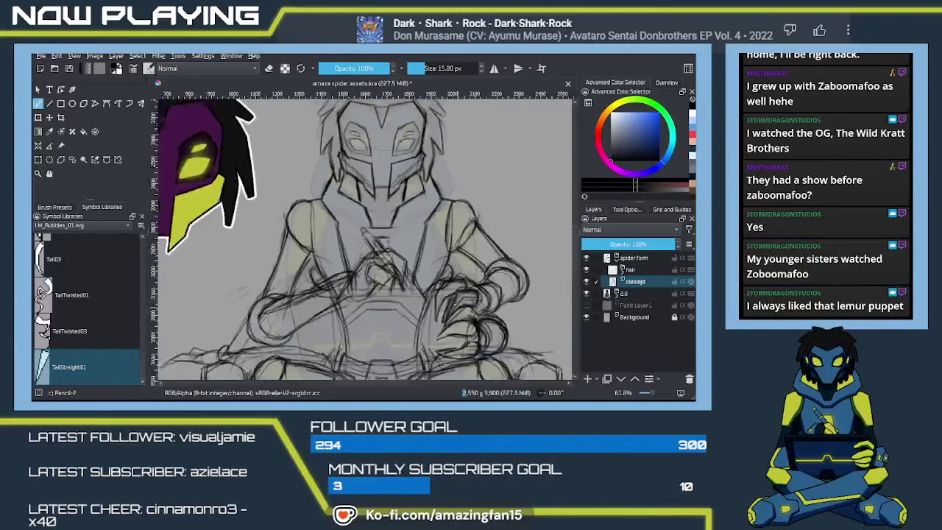
Zoom out, save the document, and fade the concept layer to 14% opacity
{"action": "scroll", "coordinate": [468, 306], "scroll_direction": "down", "scroll_amount": 2}
{"action": "scroll", "coordinate": [473, 296], "scroll_direction": "down", "scroll_amount": 2}
{"action": "scroll", "coordinate": [473, 296], "scroll_direction": "down", "scroll_amount": 1}
{"action": "mouse_move", "coordinate": [446, 349]}
{"action": "left_mouse_down"}
{"action": "mouse_move", "coordinate": [477, 276]}
{"action": "mouse_move", "coordinate": [440, 276]}
{"action": "left_mouse_up"}
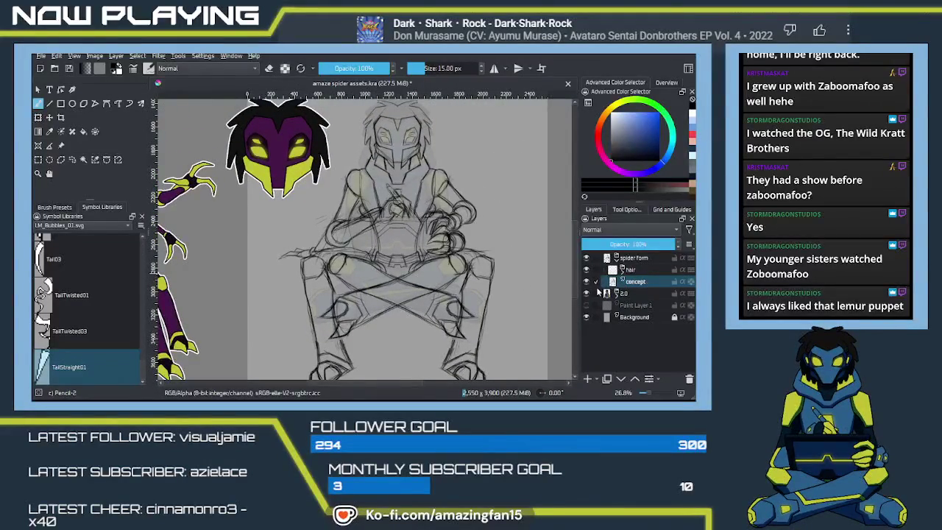
{"action": "key", "text": "ctrl+s"}
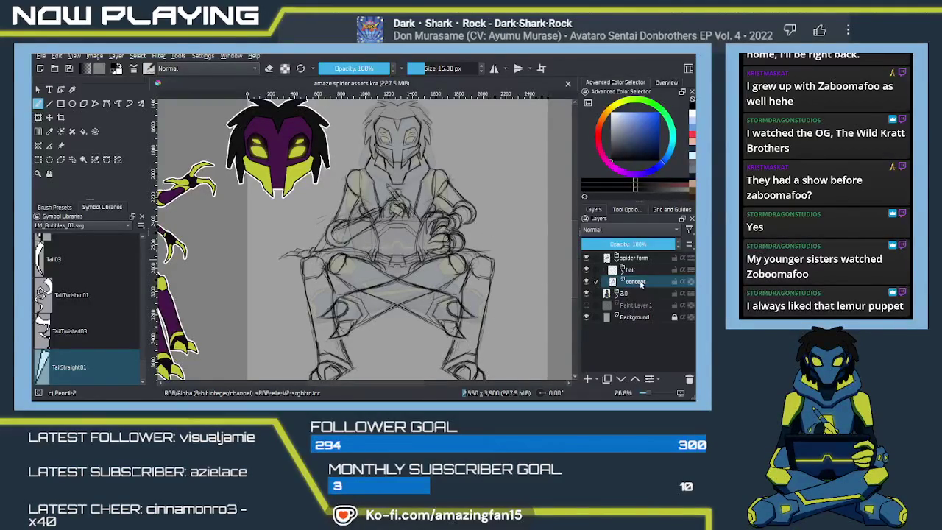
{"action": "left_click_drag", "start_coordinate": [656, 248], "coordinate": [591, 243]}
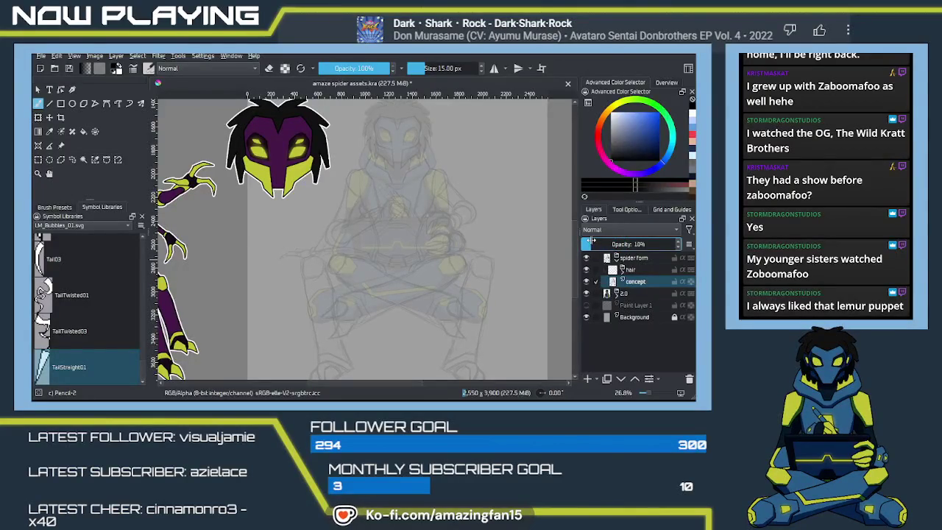
Hide the 2.0 layer and add a new layer named 'linework' above concept
{"action": "left_click", "coordinate": [586, 295]}
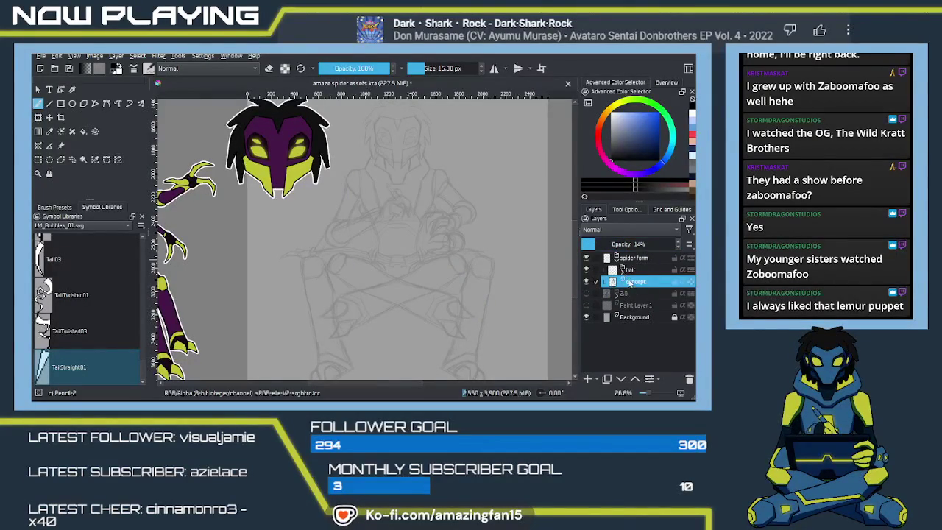
{"action": "key", "text": "Insert"}
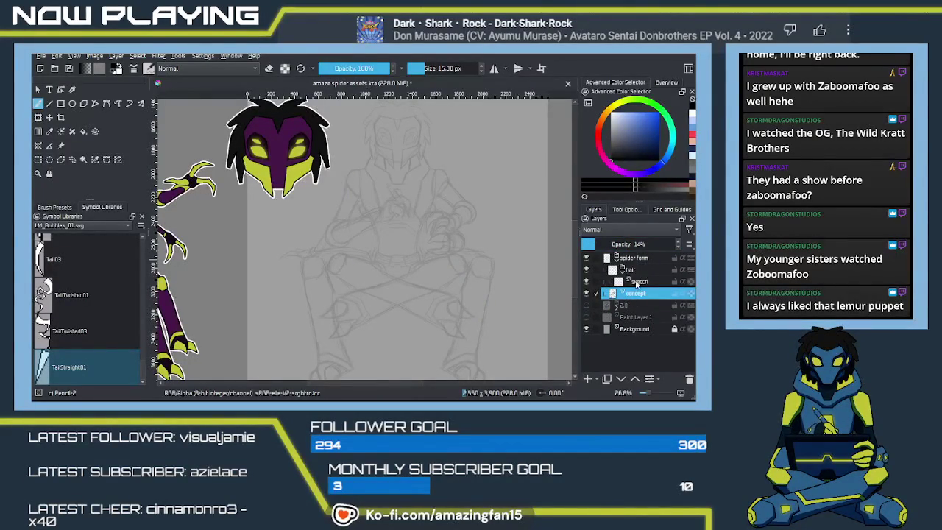
{"action": "left_click", "coordinate": [636, 282]}
{"action": "double_click", "coordinate": [637, 282]}
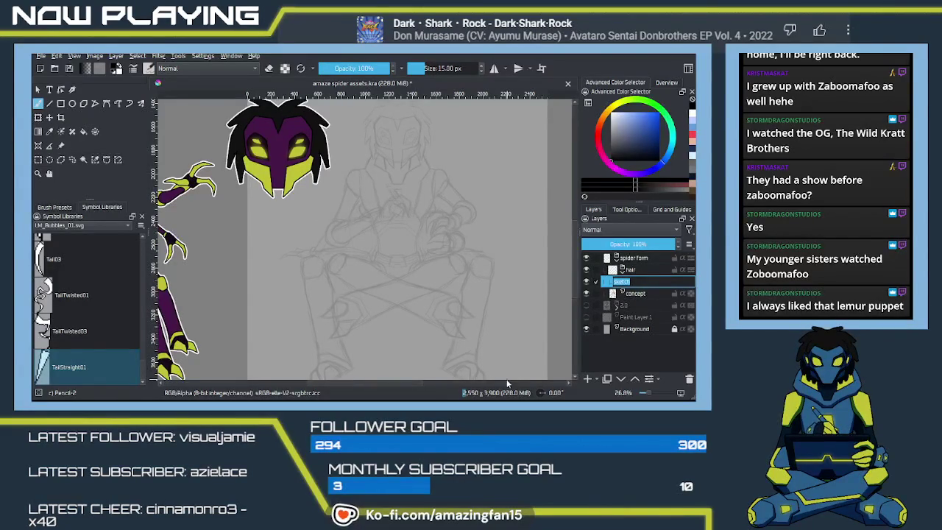
{"action": "type", "text": "linew"}
{"action": "key", "text": "Return"}
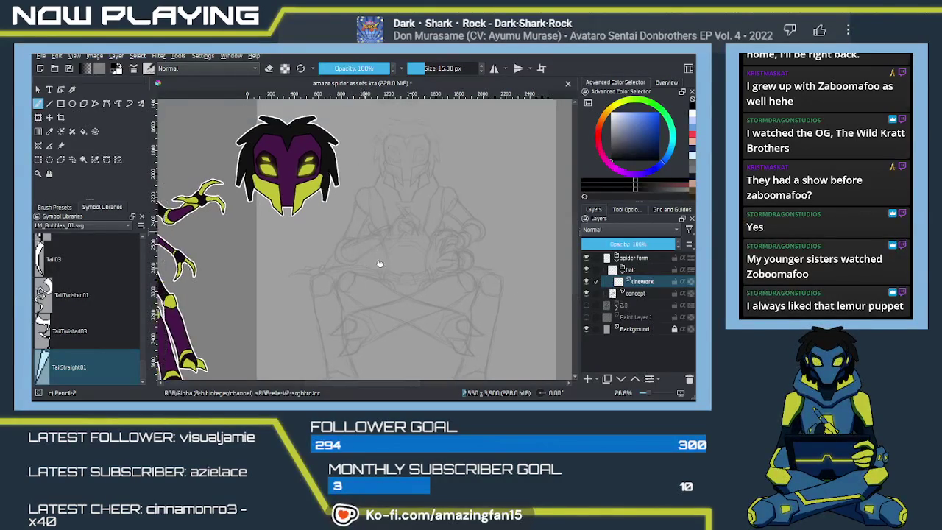
Zoom in and centre the view on the spider head sketch
{"action": "left_click_drag", "start_coordinate": [338, 246], "coordinate": [376, 292]}
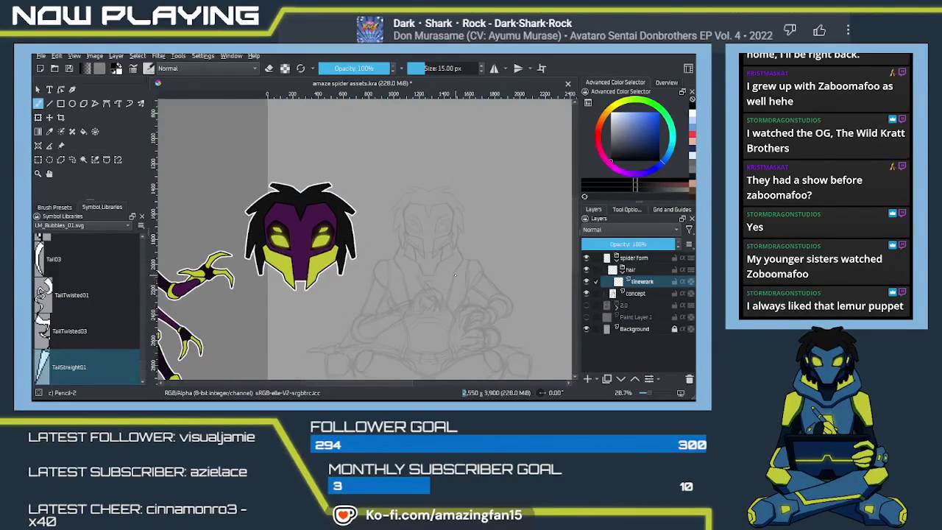
{"action": "scroll", "coordinate": [334, 243], "scroll_direction": "up", "scroll_amount": 5}
{"action": "left_click_drag", "start_coordinate": [462, 274], "coordinate": [284, 319]}
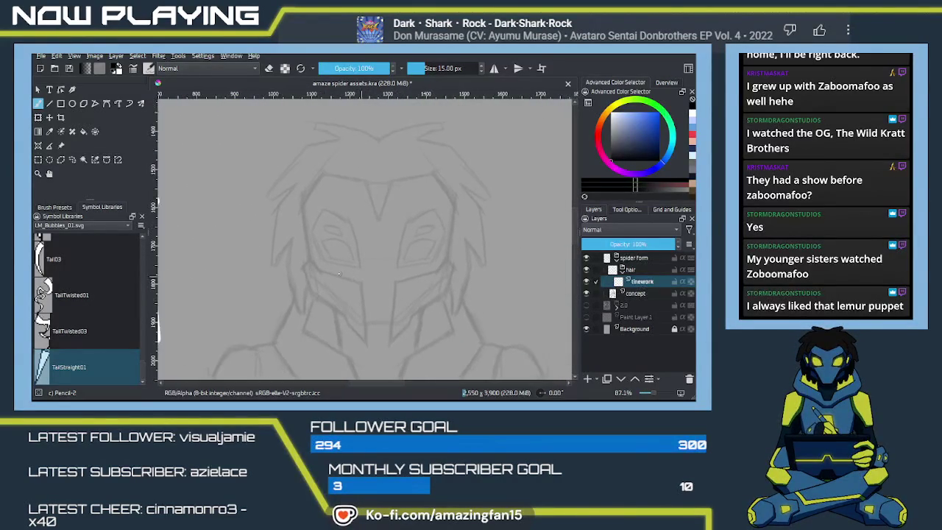
{"action": "left_click", "coordinate": [56, 207]}
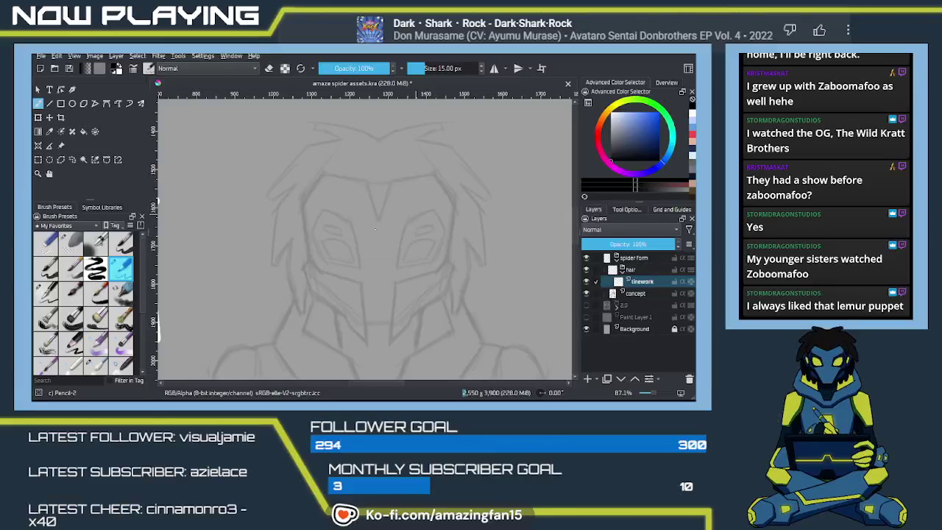
Pick the Ink-4 Pen Rough 2 brush and test a stroke near the eye, then undo it
{"action": "right_click", "coordinate": [412, 218]}
{"action": "left_click", "coordinate": [410, 276]}
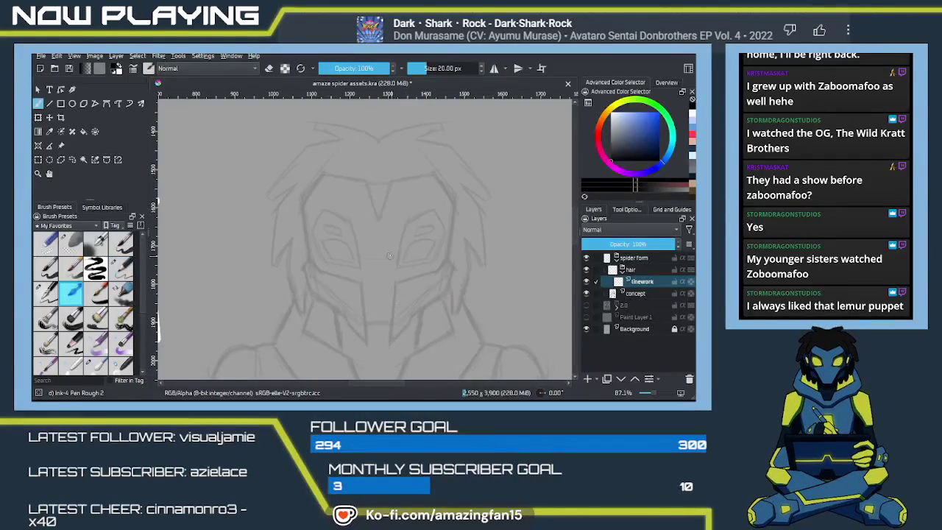
{"action": "left_click_drag", "start_coordinate": [442, 232], "coordinate": [415, 273]}
{"action": "key", "text": "ctrl+z"}
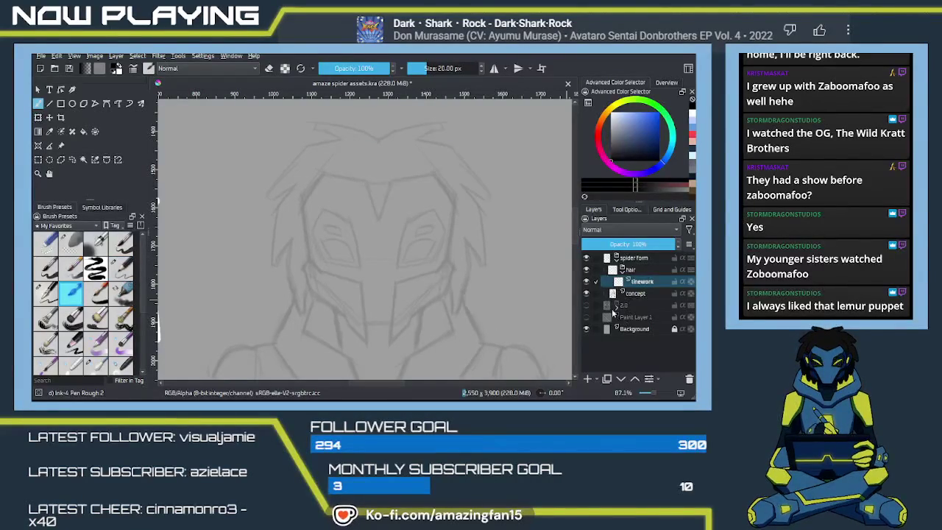
Show the 2.0 layer and try 15 px ink strokes across the shoulder, undoing them
{"action": "left_click", "coordinate": [586, 306]}
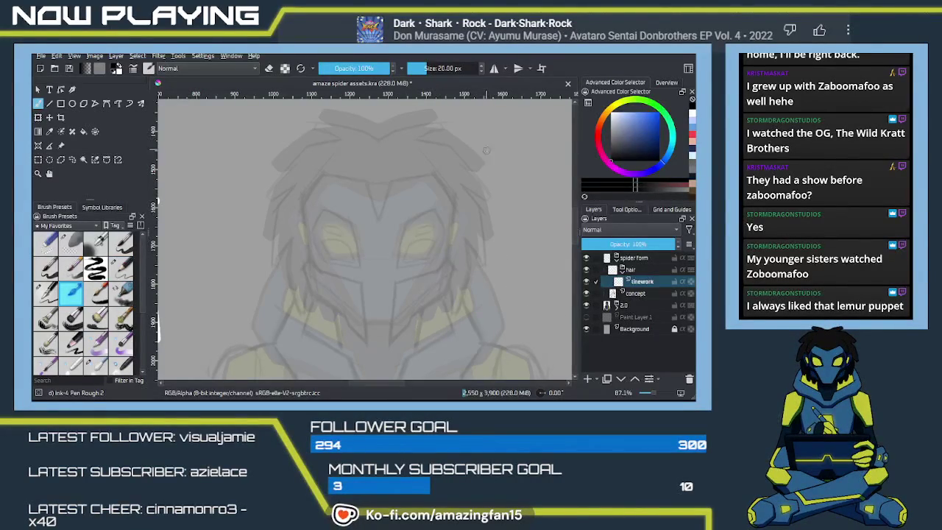
{"action": "left_click_drag", "start_coordinate": [515, 258], "coordinate": [463, 166]}
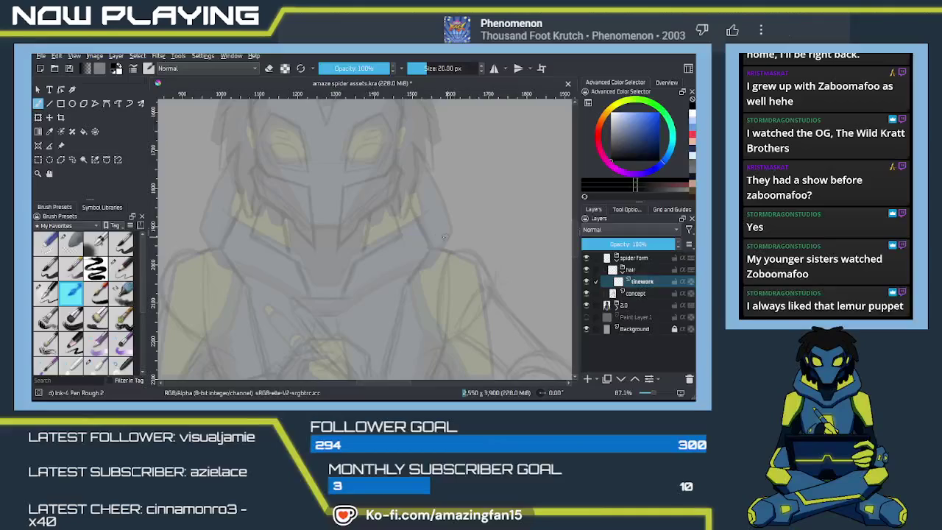
{"action": "key", "text": "ctrl+z"}
{"action": "key", "text": "bracketleft"}
{"action": "left_click_drag", "start_coordinate": [431, 238], "coordinate": [483, 259]}
{"action": "key", "text": "ctrl+z"}
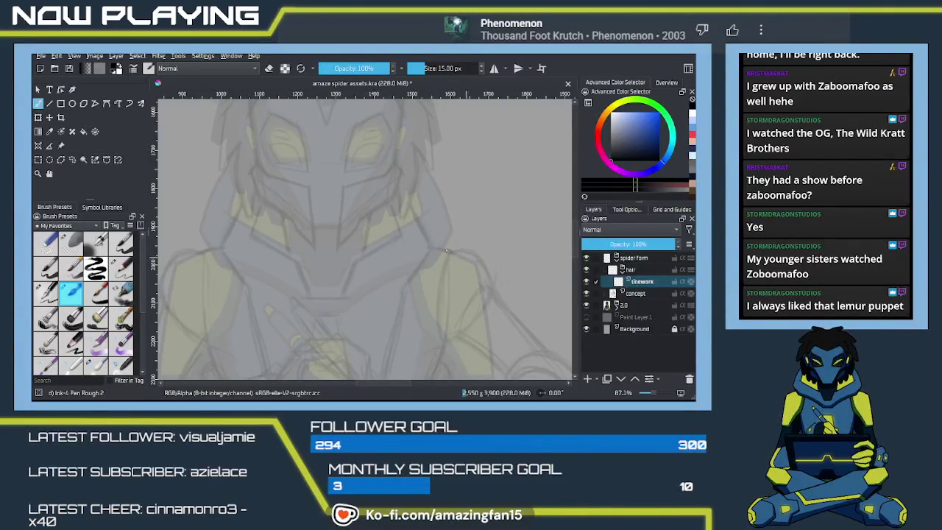
{"action": "key", "text": "ctrl+z"}
{"action": "left_click_drag", "start_coordinate": [433, 240], "coordinate": [463, 251]}
{"action": "key", "text": "ctrl+z"}
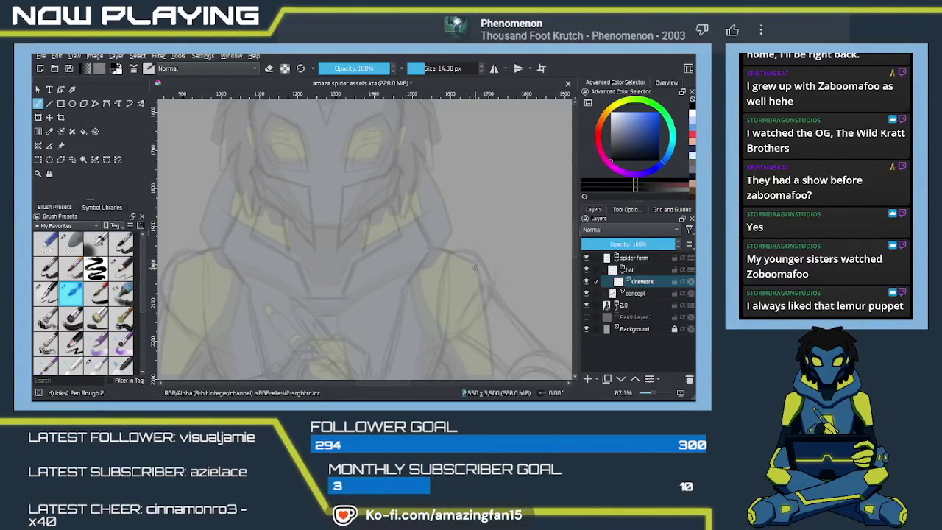
Try 10 px shoulder and vertical strokes, then undo them all
{"action": "key", "text": "bracketleft"}
{"action": "left_click_drag", "start_coordinate": [427, 241], "coordinate": [482, 265]}
{"action": "key", "text": "ctrl+z"}
{"action": "mouse_move", "coordinate": [429, 247]}
{"action": "left_mouse_down"}
{"action": "mouse_move", "coordinate": [475, 263]}
{"action": "mouse_move", "coordinate": [443, 180]}
{"action": "mouse_move", "coordinate": [464, 312]}
{"action": "left_mouse_up"}
{"action": "key", "text": "ctrl+z"}
{"action": "left_click_drag", "start_coordinate": [447, 185], "coordinate": [465, 295]}
{"action": "key", "text": "ctrl+z"}
{"action": "left_click_drag", "start_coordinate": [444, 183], "coordinate": [449, 202]}
{"action": "key", "text": "ctrl+z"}
{"action": "key", "text": "ctrl+z"}
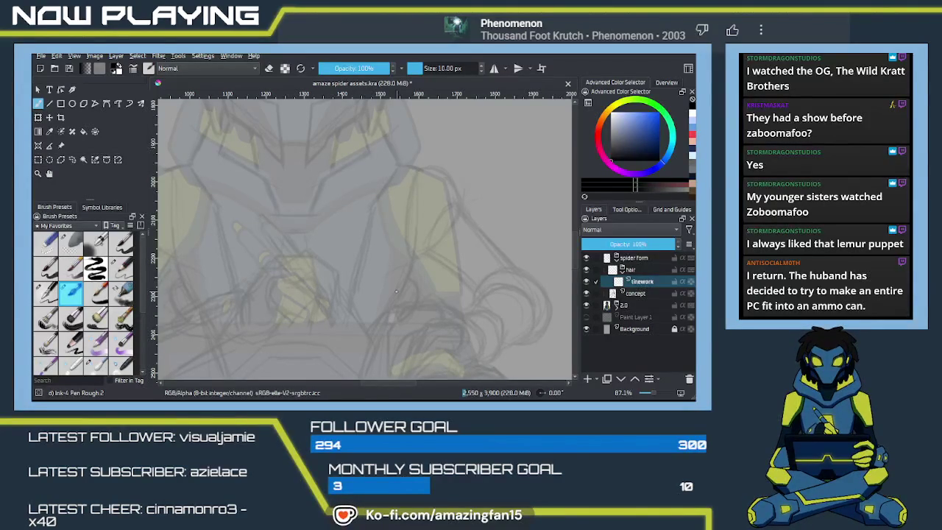
Hide the 2.0 layer and ink the mirrored top edge of the hair
{"action": "left_click_drag", "start_coordinate": [391, 218], "coordinate": [479, 284]}
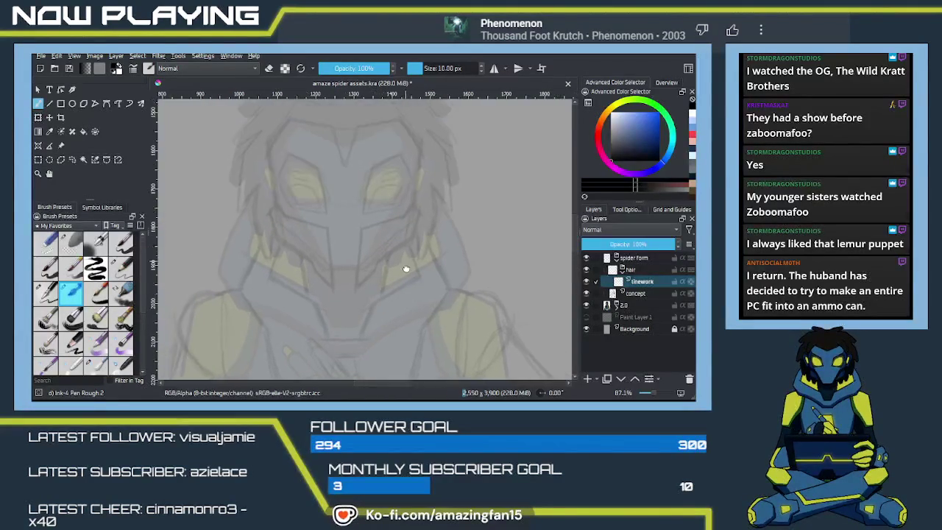
{"action": "left_click", "coordinate": [587, 305]}
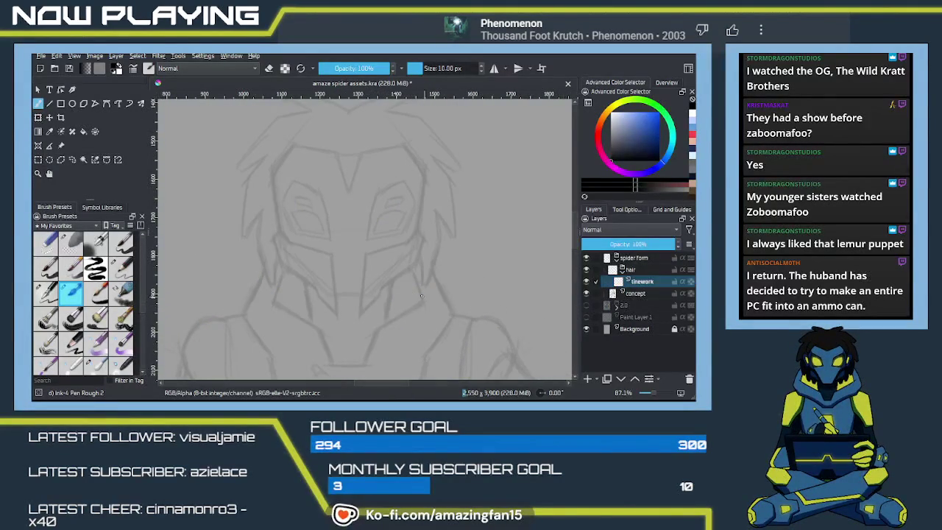
{"action": "key", "text": "q"}
{"action": "left_click_drag", "start_coordinate": [418, 251], "coordinate": [400, 298]}
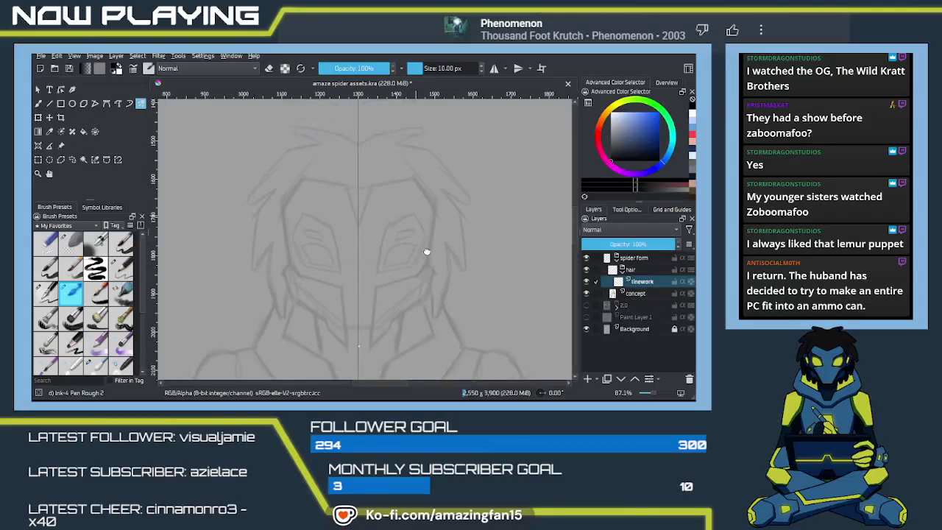
{"action": "scroll", "coordinate": [407, 267], "scroll_direction": "up", "scroll_amount": 2}
{"action": "scroll", "coordinate": [423, 246], "scroll_direction": "up", "scroll_amount": 2}
{"action": "scroll", "coordinate": [440, 224], "scroll_direction": "up", "scroll_amount": 2}
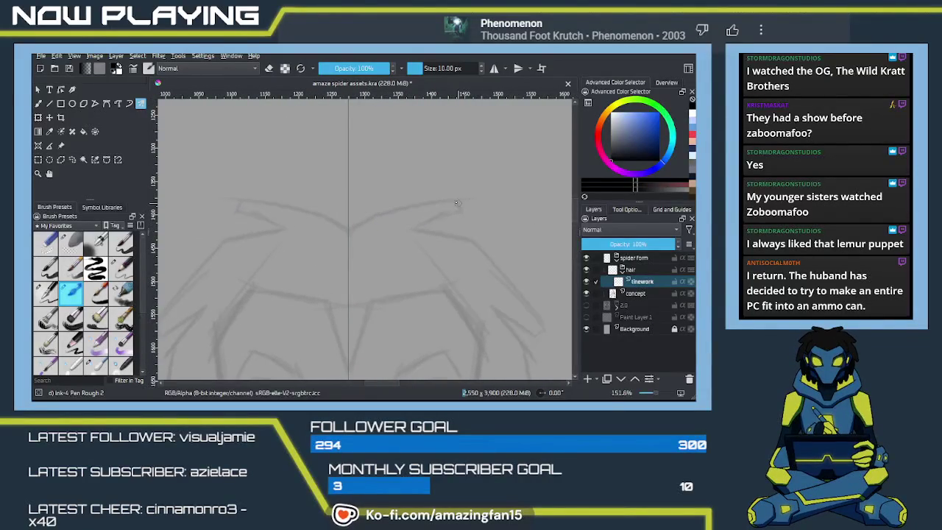
{"action": "left_click_drag", "start_coordinate": [457, 200], "coordinate": [374, 212]}
{"action": "key", "text": "ctrl+z"}
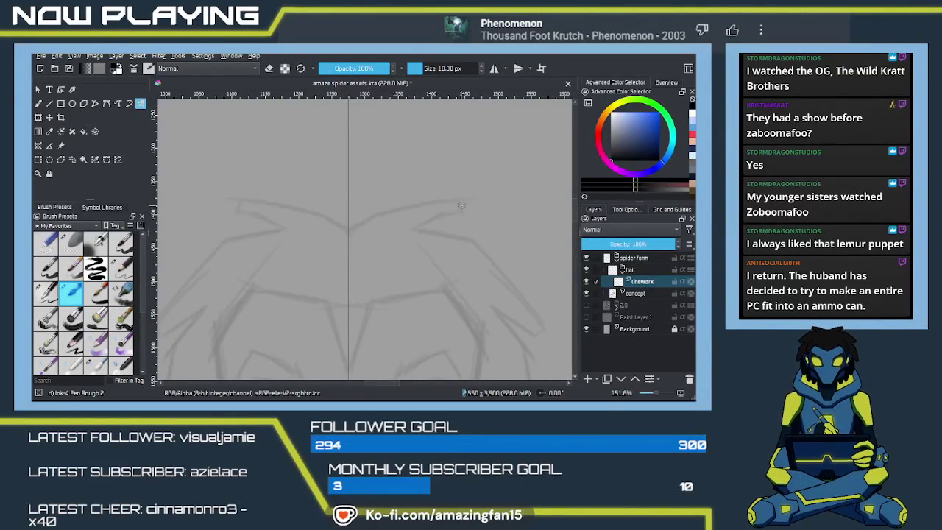
{"action": "mouse_move", "coordinate": [458, 200]}
{"action": "left_mouse_down"}
{"action": "mouse_move", "coordinate": [385, 212]}
{"action": "mouse_move", "coordinate": [348, 235]}
{"action": "left_mouse_up"}
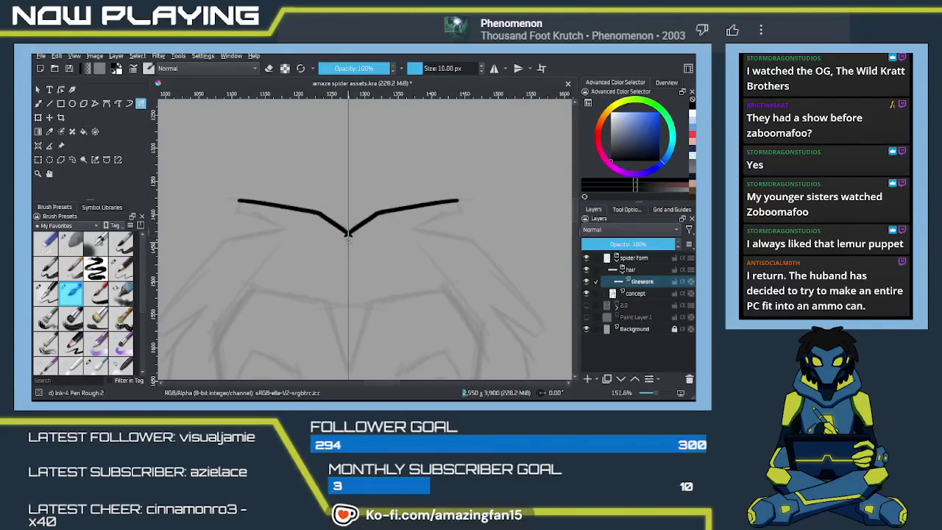
{"action": "mouse_move", "coordinate": [461, 207]}
{"action": "left_mouse_down"}
{"action": "mouse_move", "coordinate": [419, 228]}
{"action": "mouse_move", "coordinate": [397, 190]}
{"action": "mouse_move", "coordinate": [442, 203]}
{"action": "left_mouse_up"}
{"action": "key", "text": "ctrl+z"}
Ink long mirrored strands down the sides of the hair
{"action": "mouse_move", "coordinate": [384, 190]}
{"action": "left_mouse_down"}
{"action": "mouse_move", "coordinate": [438, 202]}
{"action": "mouse_move", "coordinate": [412, 193]}
{"action": "mouse_move", "coordinate": [484, 276]}
{"action": "left_mouse_up"}
{"action": "key", "text": "ctrl+z"}
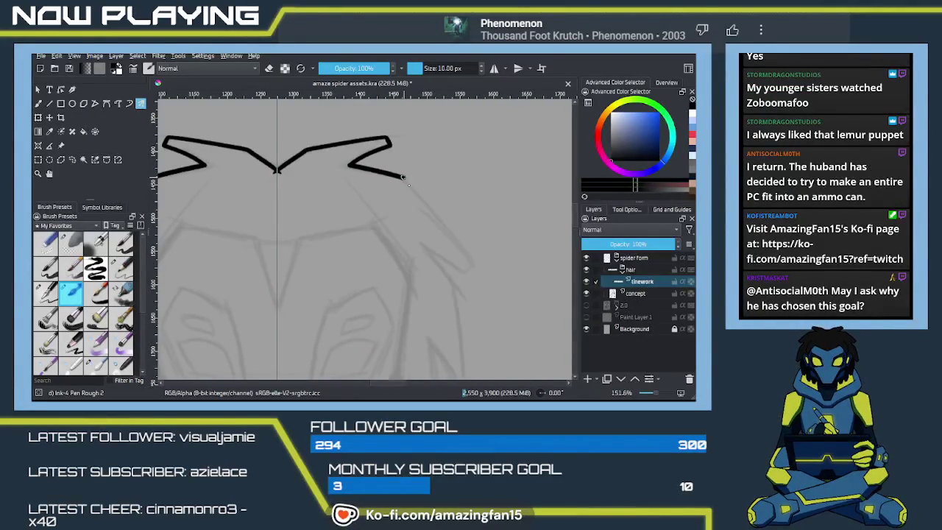
{"action": "left_click_drag", "start_coordinate": [404, 177], "coordinate": [482, 277]}
{"action": "left_click_drag", "start_coordinate": [403, 177], "coordinate": [481, 284]}
{"action": "key", "text": "ctrl+z"}
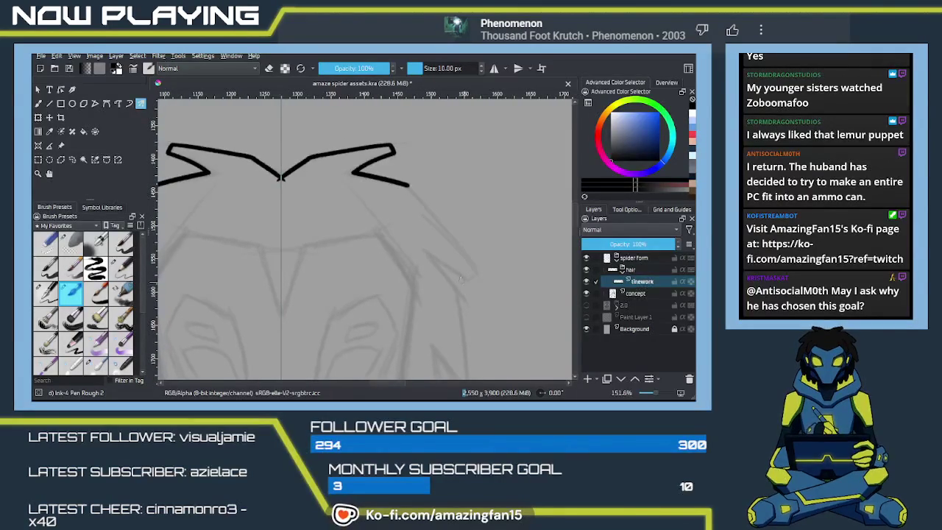
{"action": "key", "text": "ctrl+shift+z"}
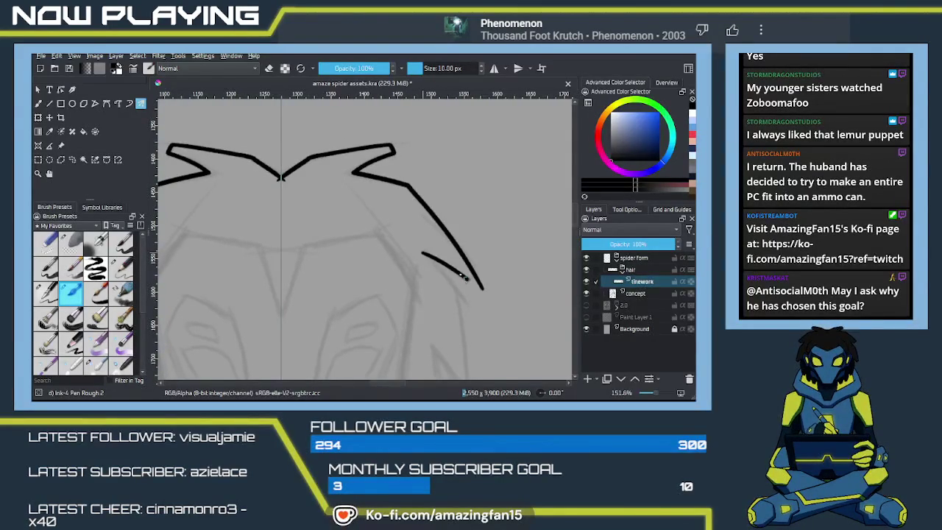
{"action": "left_click_drag", "start_coordinate": [425, 254], "coordinate": [475, 278]}
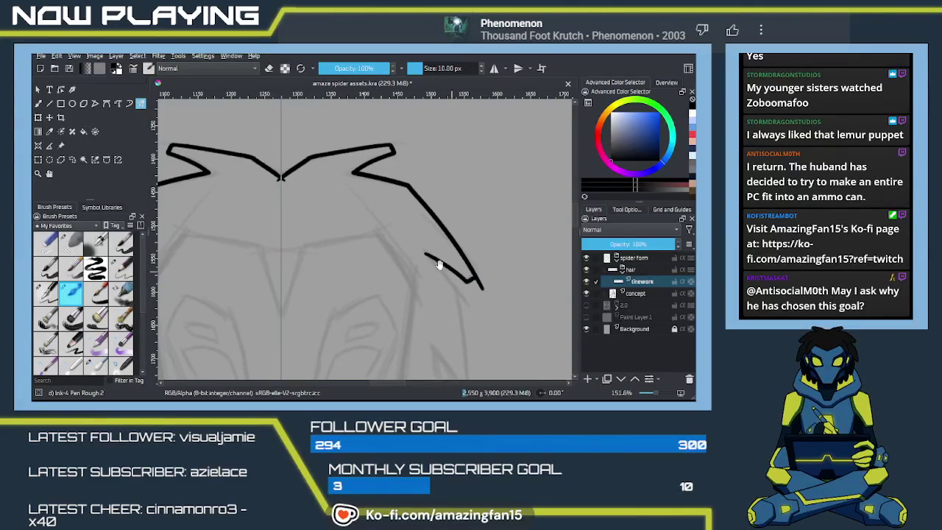
Try strands running down from the zigzag plus a short inner strand, undoing the extras
{"action": "left_click_drag", "start_coordinate": [359, 227], "coordinate": [426, 272]}
{"action": "key", "text": "e"}
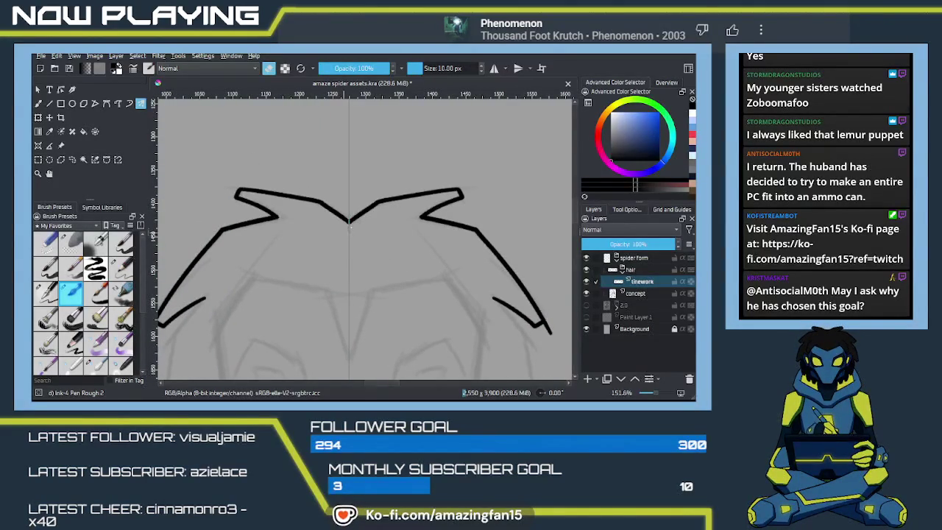
{"action": "key", "text": "e"}
{"action": "left_click_drag", "start_coordinate": [360, 224], "coordinate": [301, 106]}
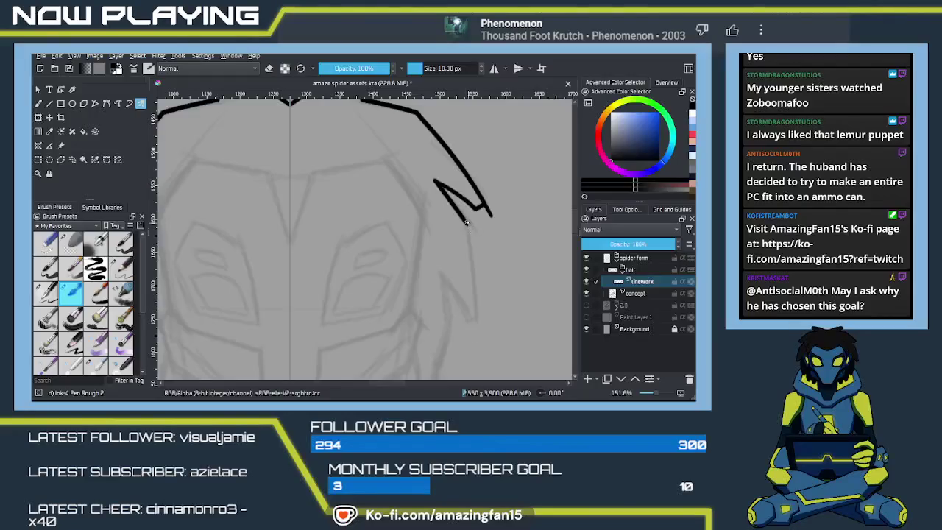
{"action": "left_click_drag", "start_coordinate": [464, 223], "coordinate": [474, 339]}
{"action": "key", "text": "ctrl+z"}
{"action": "left_click_drag", "start_coordinate": [464, 222], "coordinate": [477, 330]}
{"action": "key", "text": "ctrl+z"}
{"action": "left_click_drag", "start_coordinate": [464, 222], "coordinate": [474, 337]}
{"action": "left_click_drag", "start_coordinate": [440, 275], "coordinate": [466, 326]}
{"action": "key", "text": "ctrl+z"}
{"action": "mouse_move", "coordinate": [442, 275]}
{"action": "left_mouse_down"}
{"action": "mouse_move", "coordinate": [465, 324]}
{"action": "mouse_move", "coordinate": [477, 318]}
{"action": "left_mouse_up"}
{"action": "key", "text": "ctrl+z"}
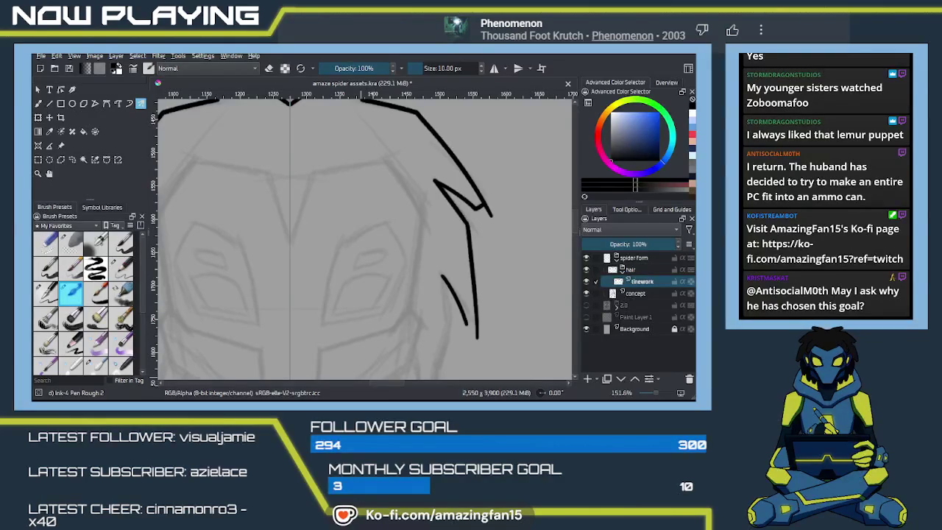
Redraw the right-side zigzag spike and the long black stroke beneath it
{"action": "key", "text": "alt+Tab"}
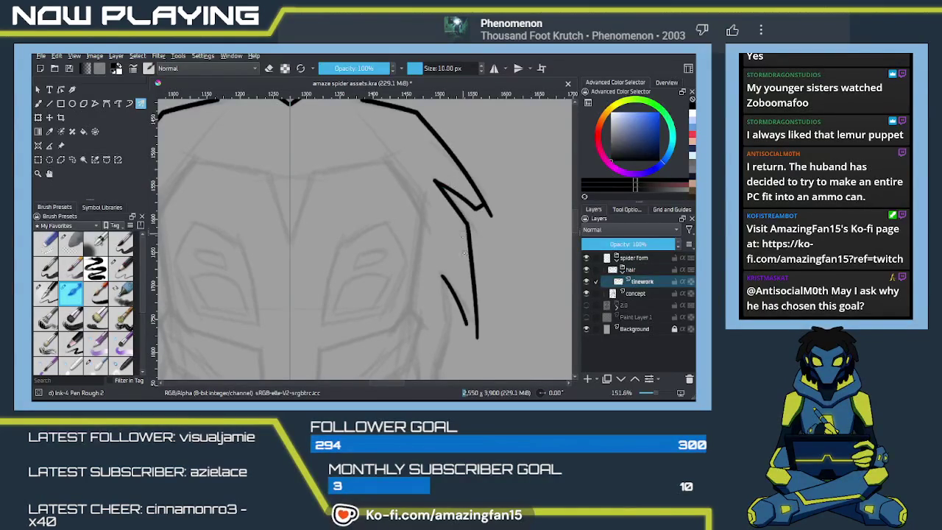
{"action": "key", "text": "ctrl+z"}
{"action": "key", "text": "ctrl+z"}
{"action": "key", "text": "ctrl+z"}
{"action": "mouse_move", "coordinate": [435, 181]}
{"action": "left_mouse_down"}
{"action": "mouse_move", "coordinate": [465, 220]}
{"action": "mouse_move", "coordinate": [475, 350]}
{"action": "left_mouse_up"}
{"action": "key", "text": "ctrl+z"}
{"action": "left_click_drag", "start_coordinate": [463, 214], "coordinate": [477, 330]}
{"action": "key", "text": "ctrl+z"}
{"action": "left_click_drag", "start_coordinate": [464, 216], "coordinate": [477, 339]}
{"action": "key", "text": "ctrl+z"}
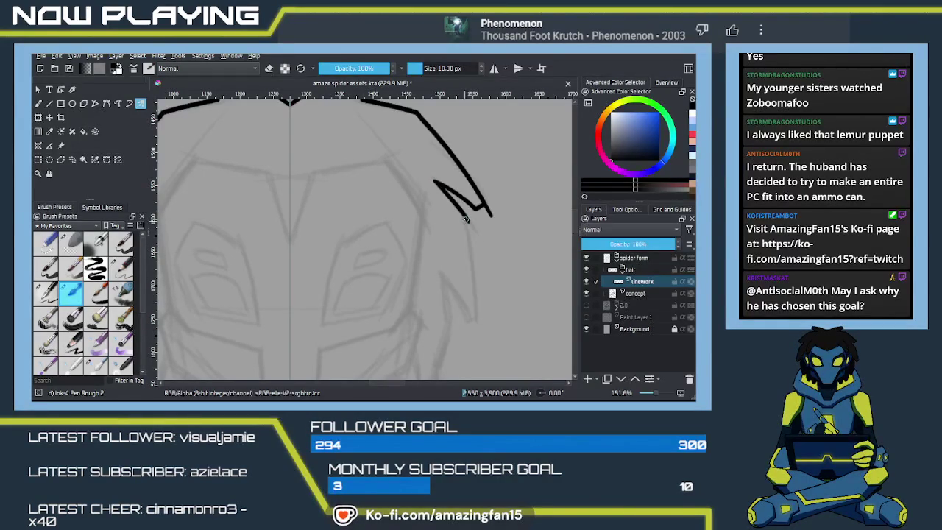
{"action": "left_click_drag", "start_coordinate": [465, 218], "coordinate": [479, 333]}
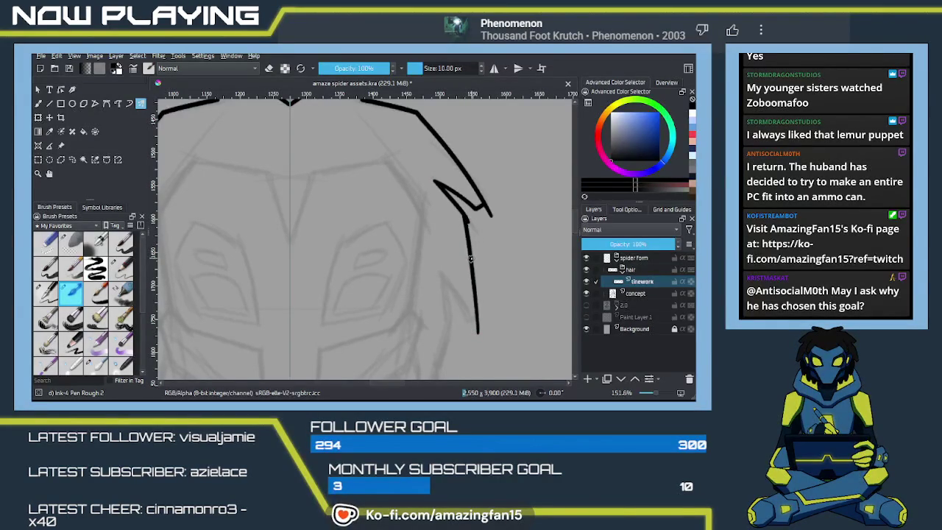
{"action": "key", "text": "e"}
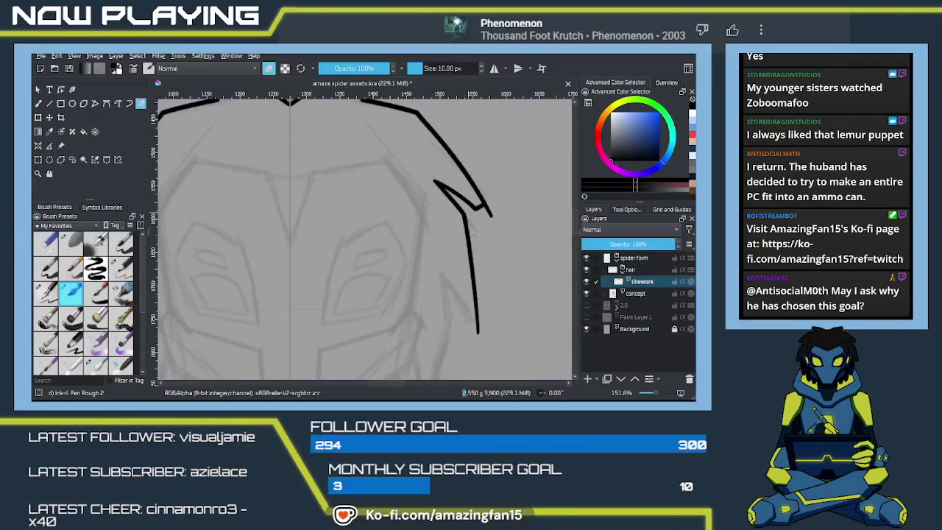
Erase the overshooting zigzag tip and redraw the lower-right hair spike with its mirror
{"action": "left_click_drag", "start_coordinate": [492, 215], "coordinate": [487, 207]}
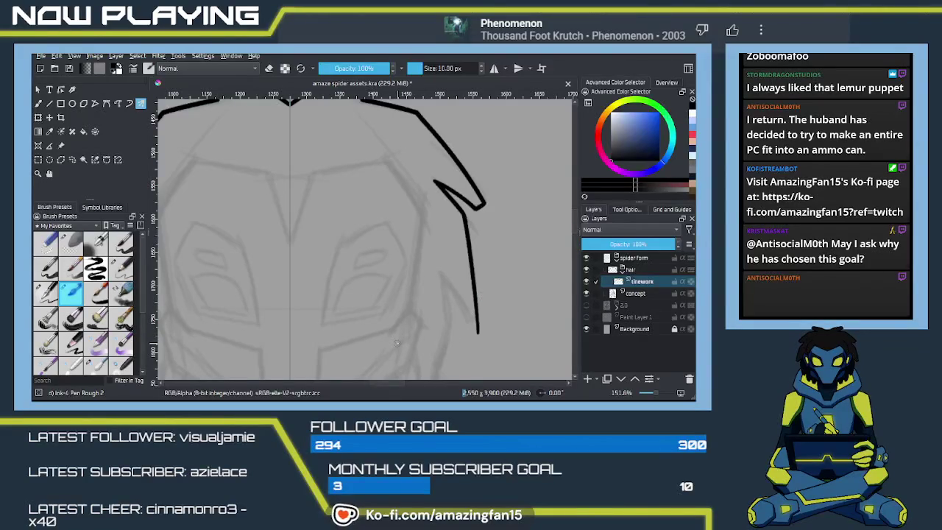
{"action": "mouse_move", "coordinate": [482, 288]}
{"action": "left_mouse_down"}
{"action": "mouse_move", "coordinate": [491, 251]}
{"action": "mouse_move", "coordinate": [477, 284]}
{"action": "mouse_move", "coordinate": [486, 280]}
{"action": "mouse_move", "coordinate": [466, 290]}
{"action": "mouse_move", "coordinate": [479, 264]}
{"action": "left_mouse_up"}
{"action": "key", "text": "ctrl+z"}
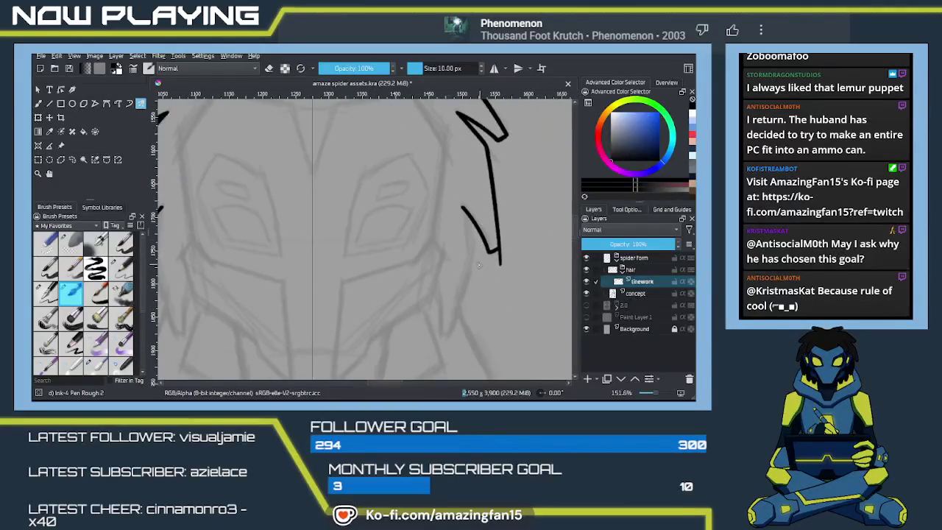
{"action": "left_click_drag", "start_coordinate": [463, 209], "coordinate": [472, 264]}
{"action": "key", "text": "ctrl+z"}
{"action": "mouse_move", "coordinate": [461, 205]}
{"action": "left_mouse_down"}
{"action": "mouse_move", "coordinate": [470, 235]}
{"action": "mouse_move", "coordinate": [449, 335]}
{"action": "left_mouse_up"}
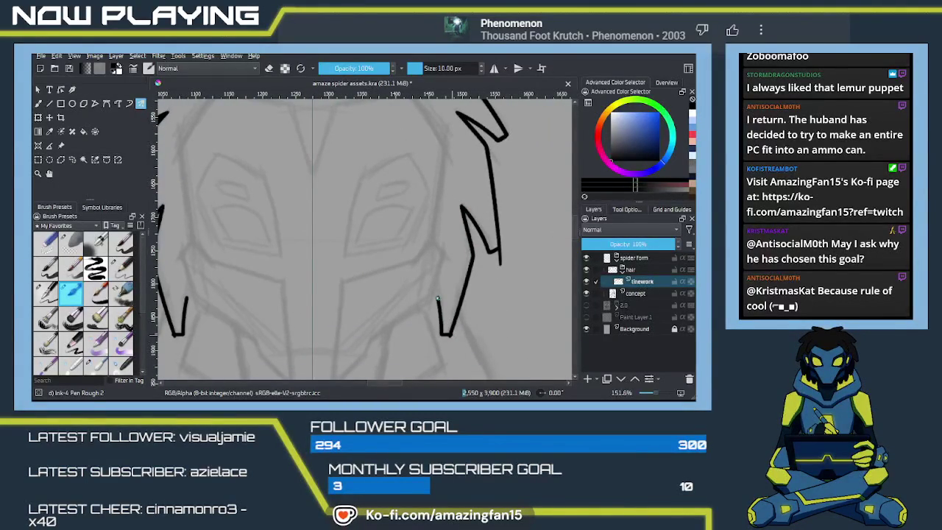
Draw the mirrored curved bottom edge of the hair, undoing rejected attempts
{"action": "left_click_drag", "start_coordinate": [436, 298], "coordinate": [368, 254]}
{"action": "key", "text": "ctrl+z"}
{"action": "left_click_drag", "start_coordinate": [436, 298], "coordinate": [327, 281]}
{"action": "key", "text": "ctrl+z"}
{"action": "left_click_drag", "start_coordinate": [438, 298], "coordinate": [332, 273]}
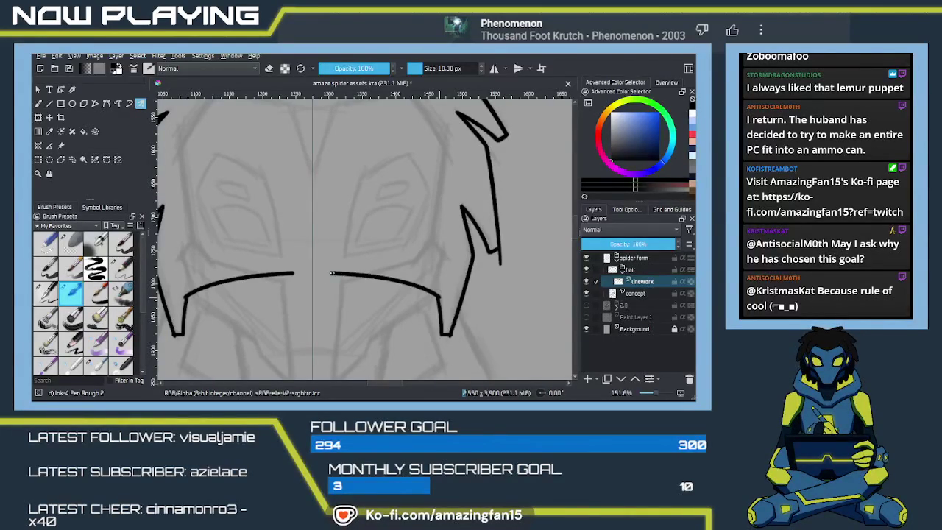
{"action": "key", "text": "ctrl+z"}
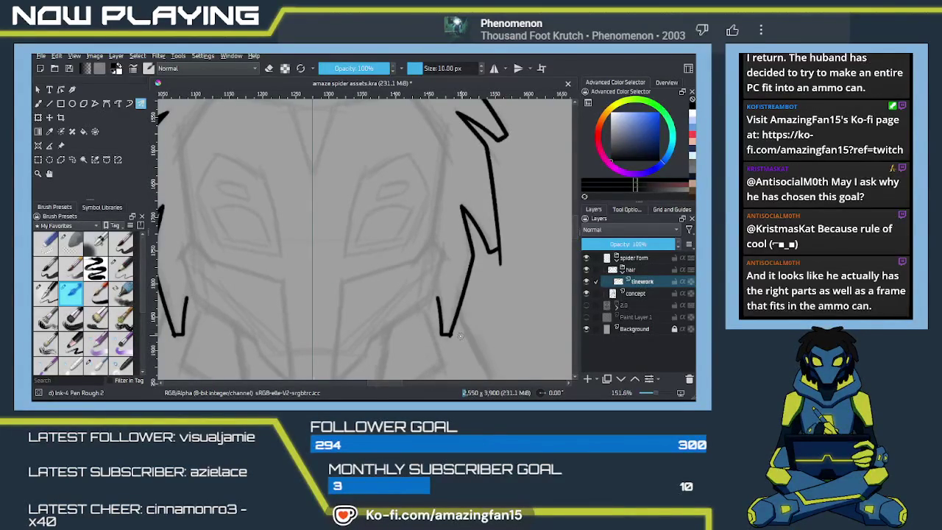
{"action": "mouse_move", "coordinate": [438, 298]}
{"action": "left_mouse_down"}
{"action": "mouse_move", "coordinate": [371, 270]}
{"action": "mouse_move", "coordinate": [319, 288]}
{"action": "left_mouse_up"}
Switch to eraser mode with E and trim the extra tail at the stroke's bottom
{"action": "scroll", "coordinate": [376, 284], "scroll_direction": "up", "scroll_amount": 2}
{"action": "scroll", "coordinate": [446, 287], "scroll_direction": "down", "scroll_amount": 2}
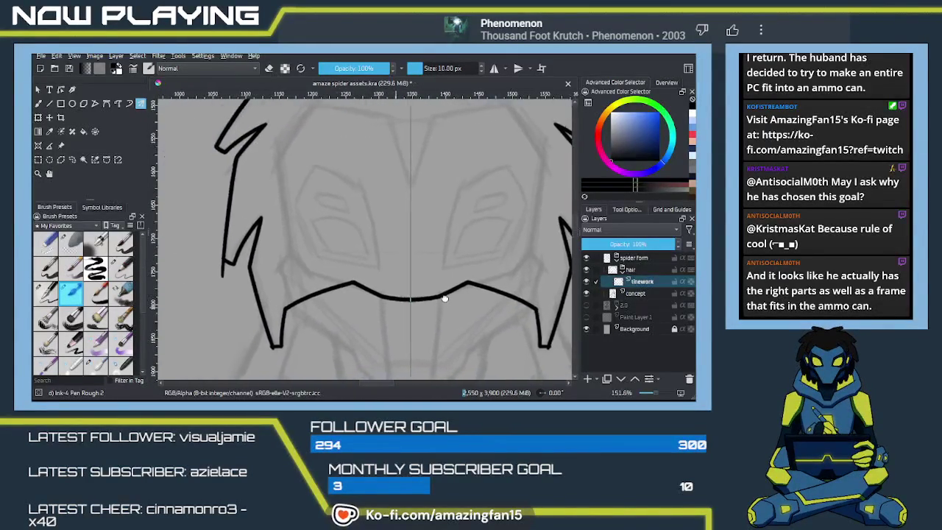
{"action": "scroll", "coordinate": [442, 296], "scroll_direction": "down", "scroll_amount": 2}
{"action": "scroll", "coordinate": [402, 300], "scroll_direction": "up", "scroll_amount": 2}
{"action": "key", "text": "e"}
{"action": "left_click_drag", "start_coordinate": [501, 252], "coordinate": [496, 249]}
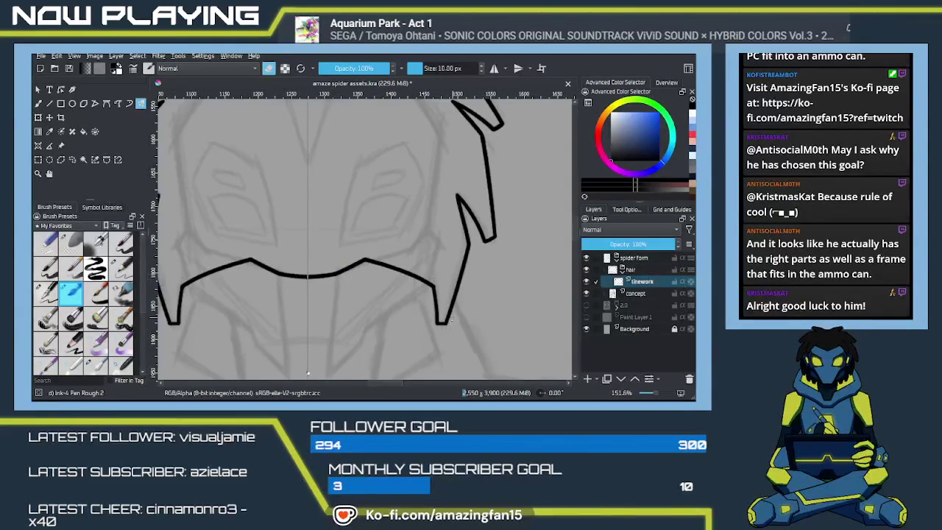
{"action": "mouse_move", "coordinate": [444, 339]}
{"action": "left_mouse_down"}
{"action": "mouse_move", "coordinate": [396, 276]}
{"action": "mouse_move", "coordinate": [434, 241]}
{"action": "left_mouse_up"}
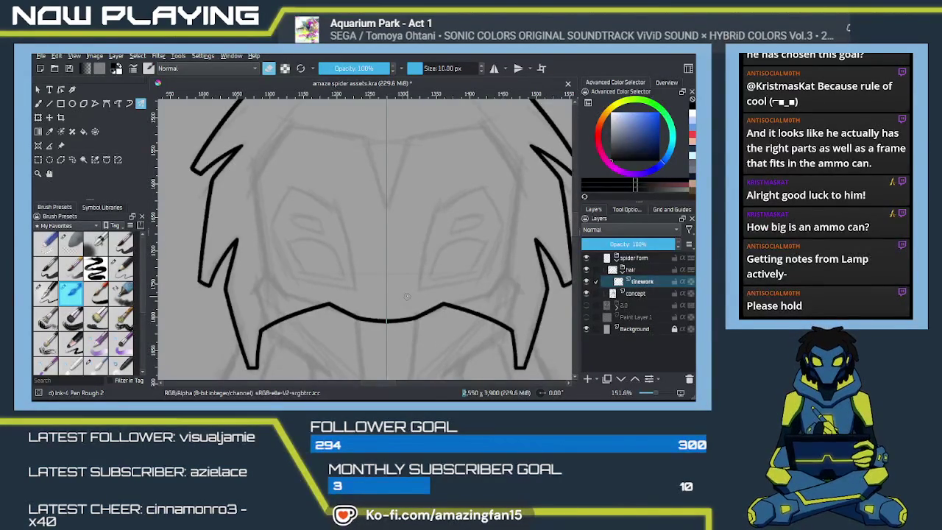
Add a new paint layer named 'color' beneath the linework layer
{"action": "mouse_move", "coordinate": [458, 236]}
{"action": "left_mouse_down"}
{"action": "mouse_move", "coordinate": [415, 260]}
{"action": "mouse_move", "coordinate": [422, 248]}
{"action": "left_mouse_up"}
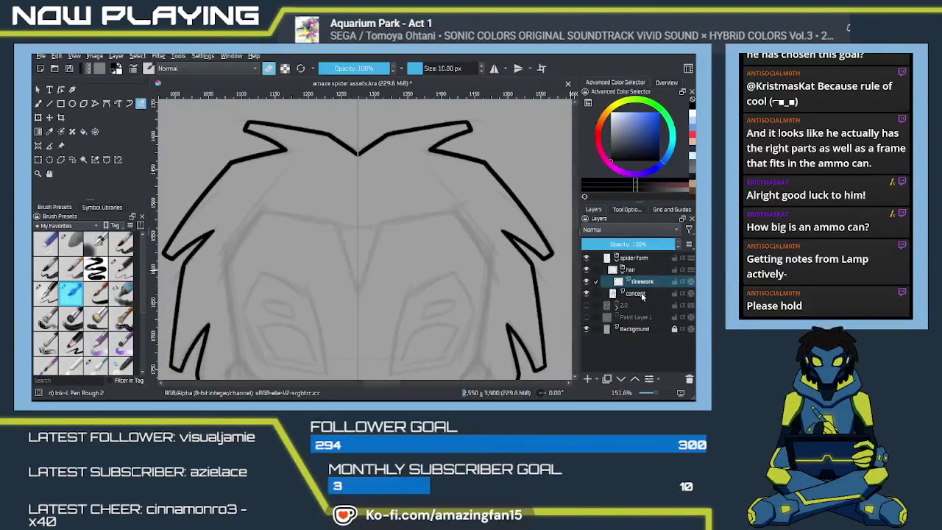
{"action": "left_click", "coordinate": [587, 380]}
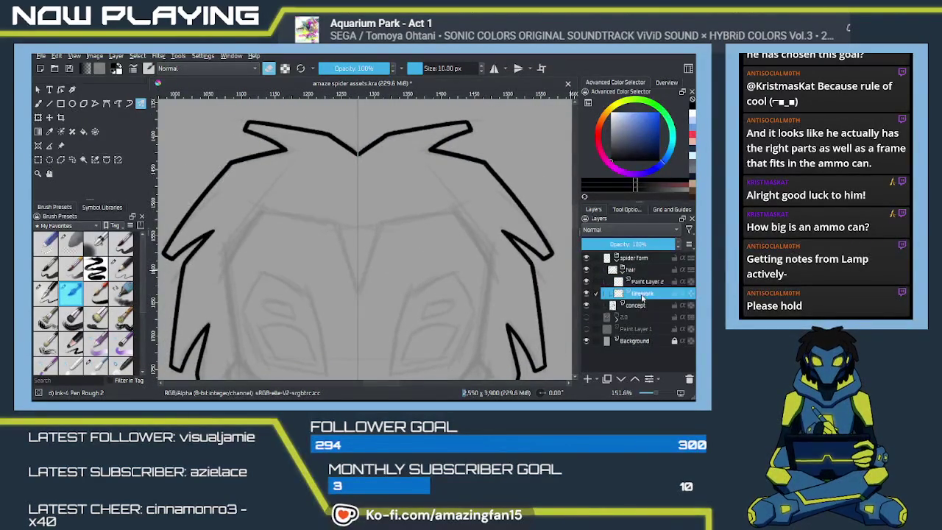
{"action": "left_click_drag", "start_coordinate": [642, 297], "coordinate": [648, 287]}
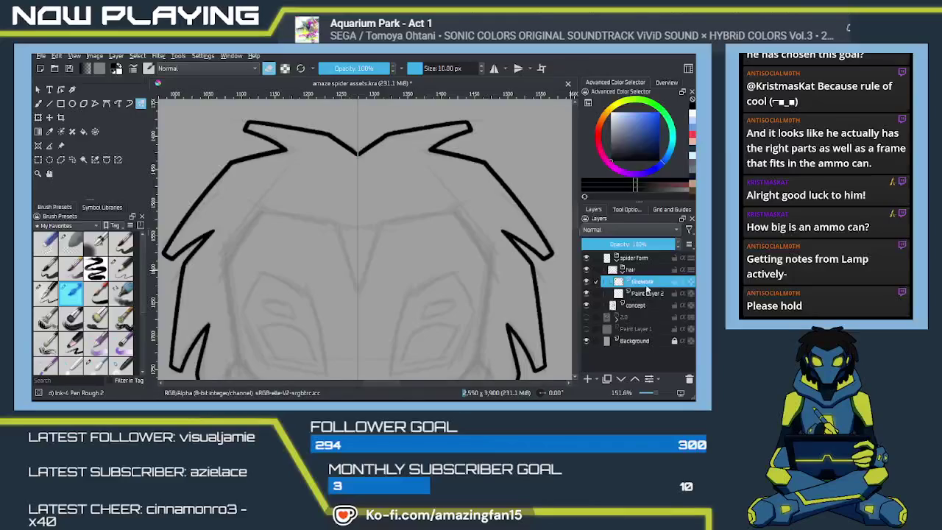
{"action": "double_click", "coordinate": [630, 293]}
{"action": "type", "text": "color"}
{"action": "key", "text": "Return"}
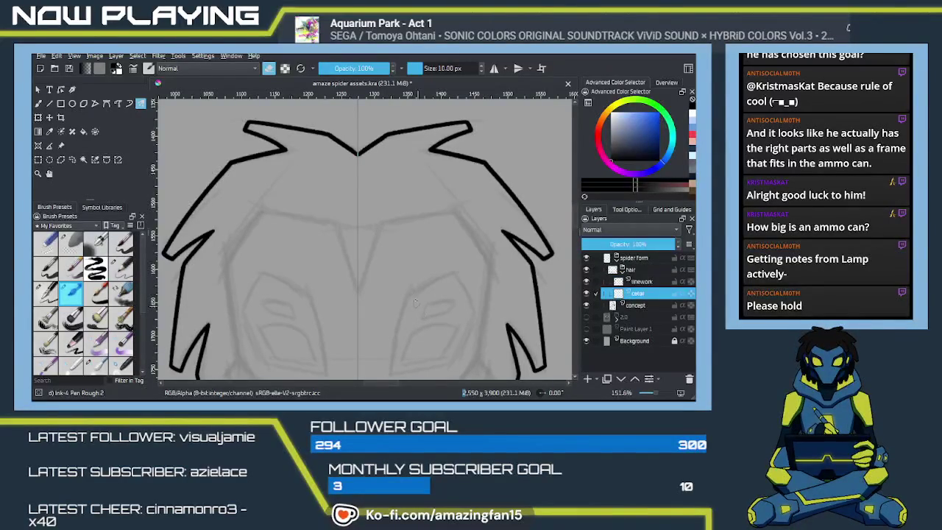
Hide the concept sketch layer and bucket-fill the hair shape solid black
{"action": "scroll", "coordinate": [381, 261], "scroll_direction": "down", "scroll_amount": 1}
{"action": "scroll", "coordinate": [377, 288], "scroll_direction": "down", "scroll_amount": 1}
{"action": "scroll", "coordinate": [376, 302], "scroll_direction": "down", "scroll_amount": 1}
{"action": "left_click_drag", "start_coordinate": [374, 307], "coordinate": [633, 302]}
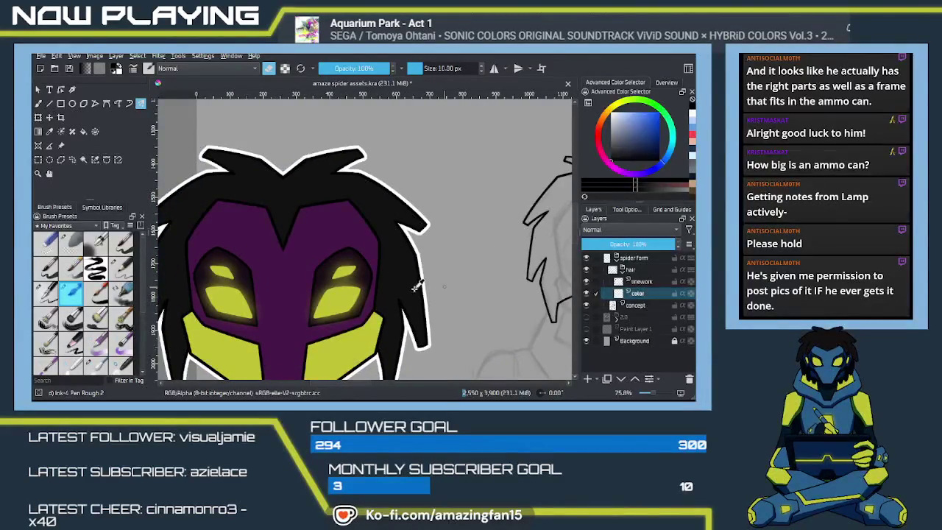
{"action": "left_click_drag", "start_coordinate": [580, 288], "coordinate": [313, 297]}
{"action": "left_click", "coordinate": [361, 267]}
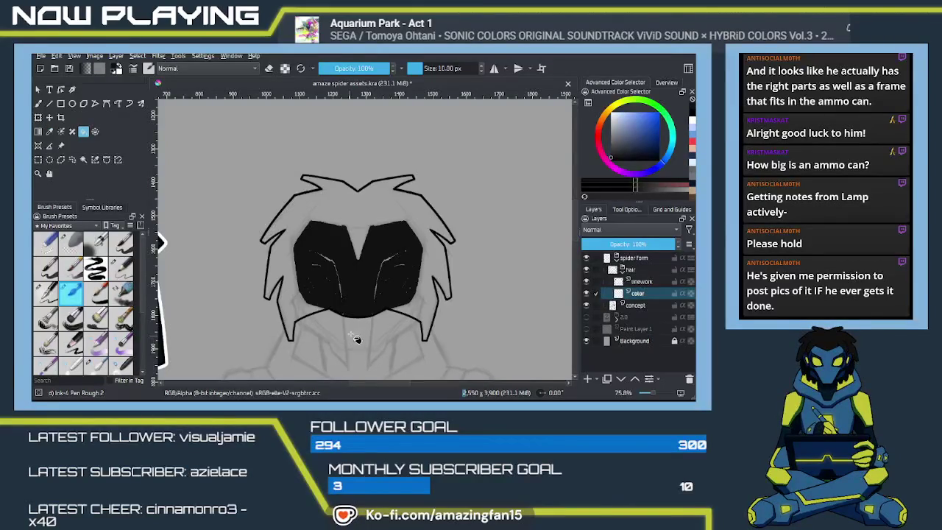
{"action": "key", "text": "ctrl+z"}
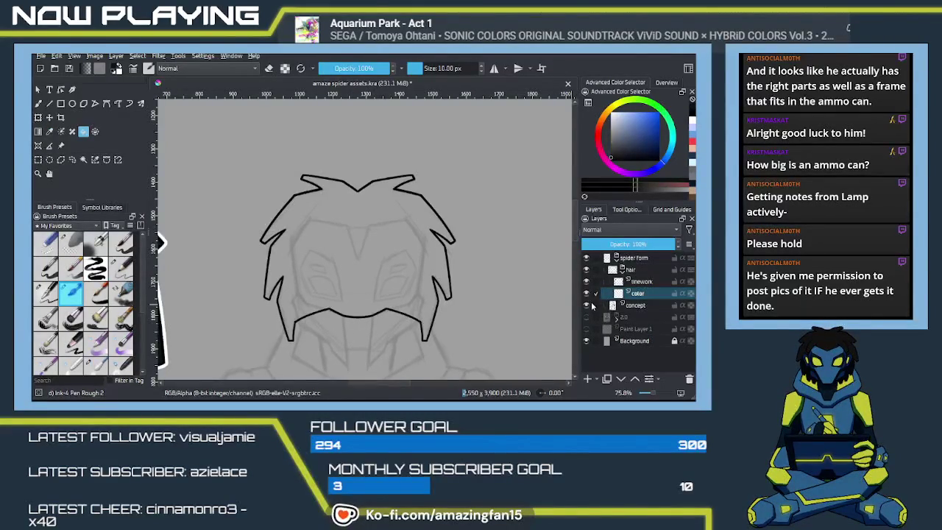
{"action": "left_click", "coordinate": [587, 305]}
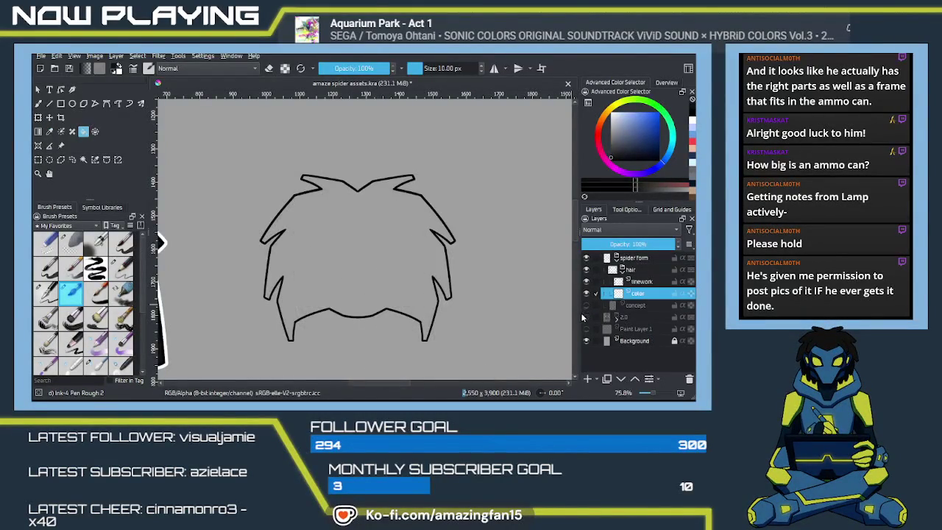
{"action": "left_click", "coordinate": [356, 321]}
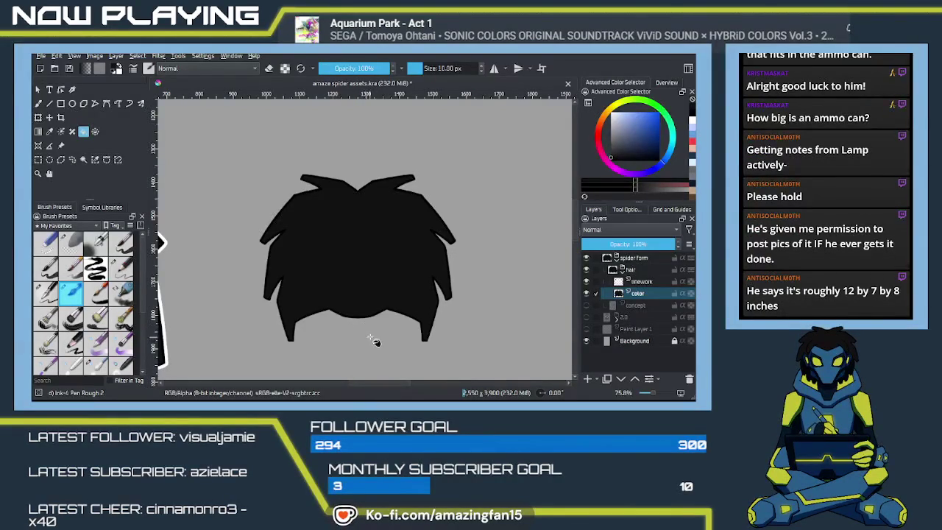
{"action": "left_click_drag", "start_coordinate": [374, 337], "coordinate": [505, 278]}
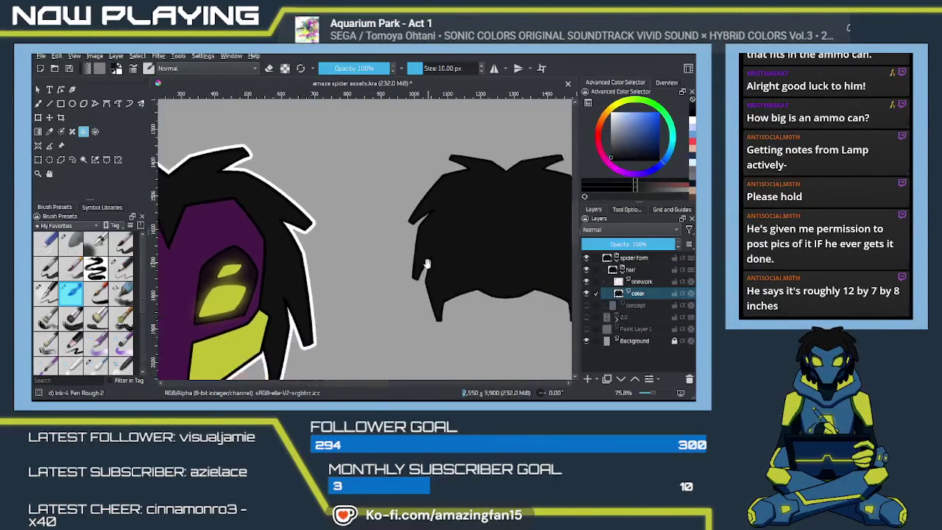
Sample the blue from the reference character's body suit with the colour picker (P)
{"action": "left_click_drag", "start_coordinate": [416, 267], "coordinate": [379, 273]}
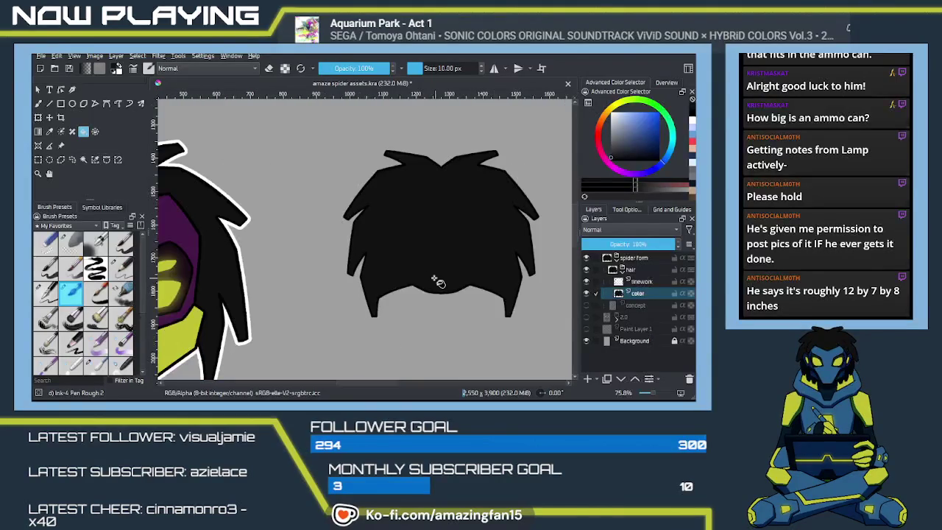
{"action": "left_click_drag", "start_coordinate": [488, 276], "coordinate": [287, 293]}
{"action": "left_click_drag", "start_coordinate": [288, 332], "coordinate": [270, 361]}
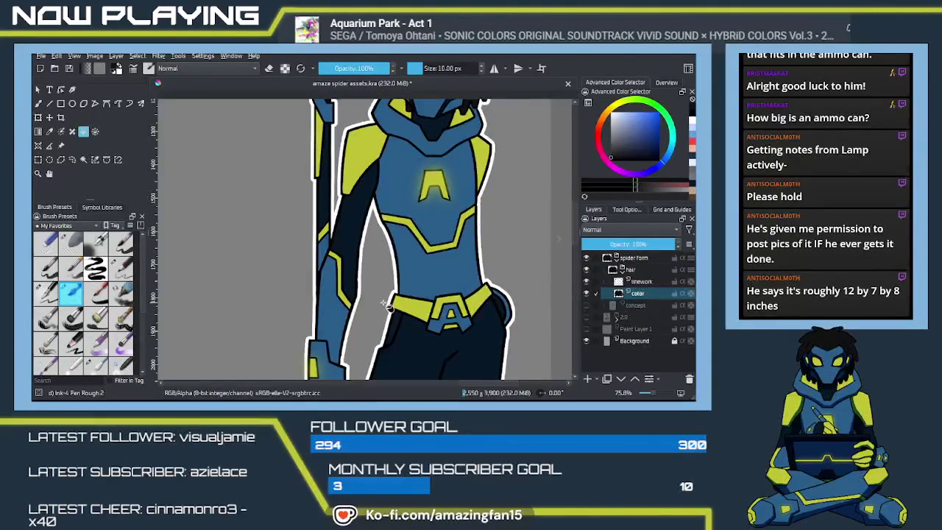
{"action": "key", "text": "p"}
{"action": "left_click", "coordinate": [438, 289]}
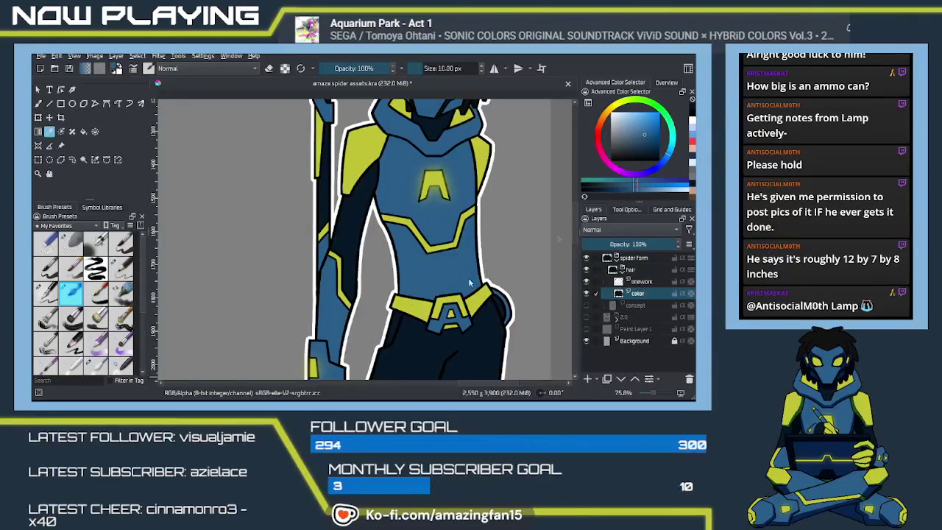
{"action": "left_click", "coordinate": [357, 99]}
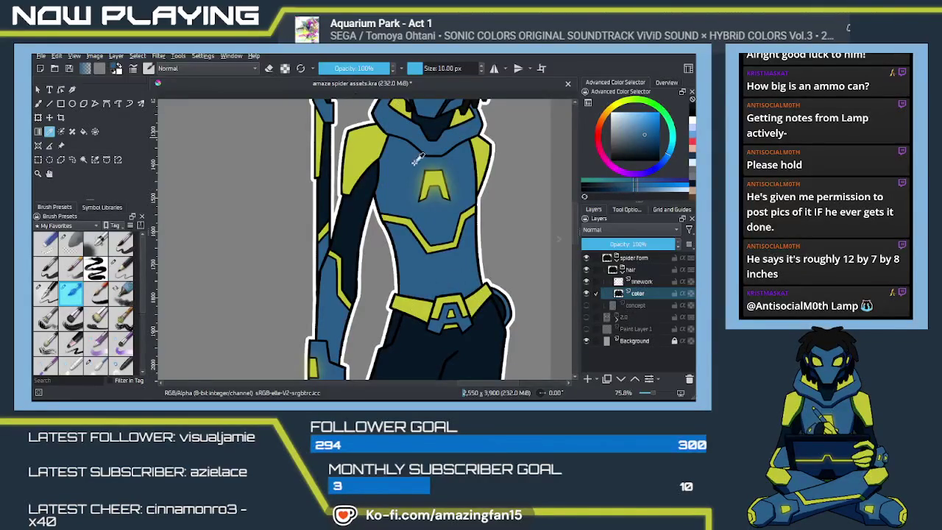
{"action": "mouse_move", "coordinate": [416, 270]}
{"action": "left_mouse_down"}
{"action": "mouse_move", "coordinate": [383, 267]}
{"action": "mouse_move", "coordinate": [428, 255]}
{"action": "mouse_move", "coordinate": [395, 301]}
{"action": "mouse_move", "coordinate": [466, 336]}
{"action": "left_mouse_up"}
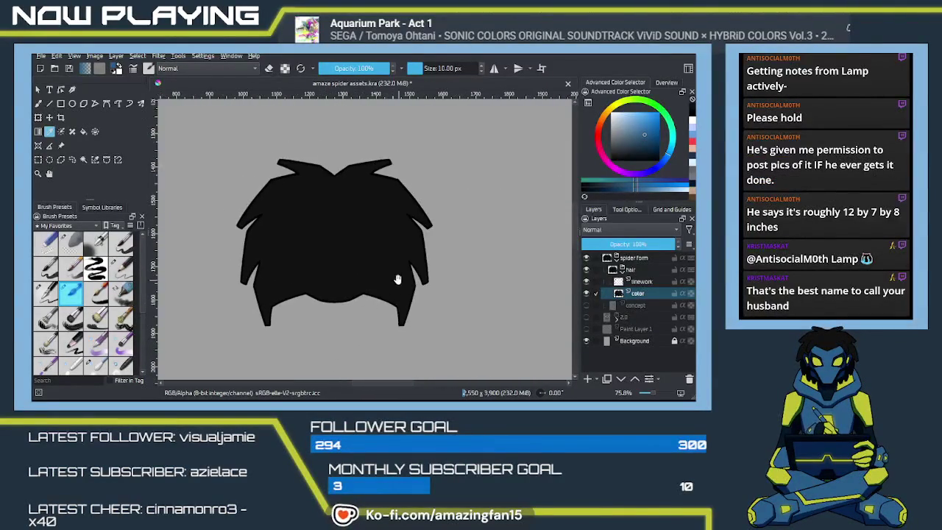
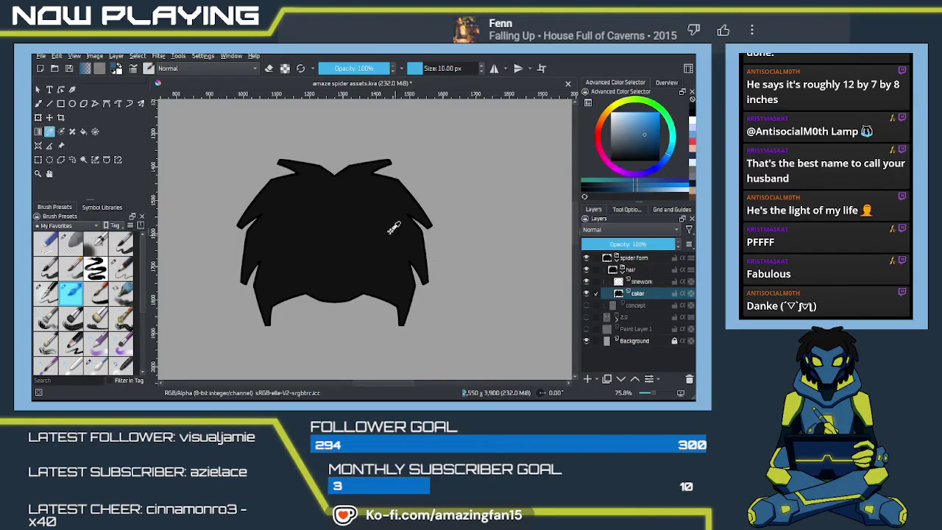
Select the Ink-4 Pen Rough 2 brush and enable Multibrush vertical mirroring
{"action": "key", "text": "b"}
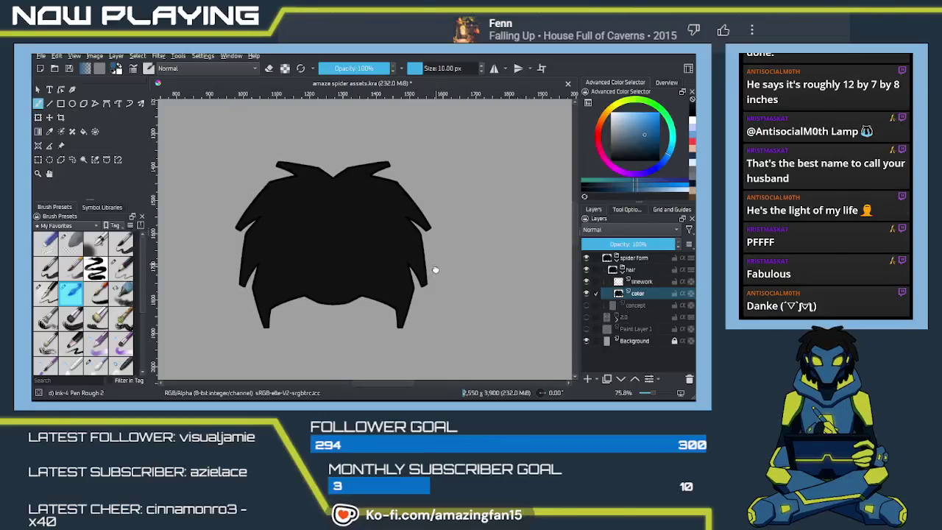
{"action": "scroll", "coordinate": [410, 260], "scroll_direction": "up", "scroll_amount": 2}
{"action": "scroll", "coordinate": [436, 265], "scroll_direction": "up", "scroll_amount": 1}
{"action": "key", "text": "q"}
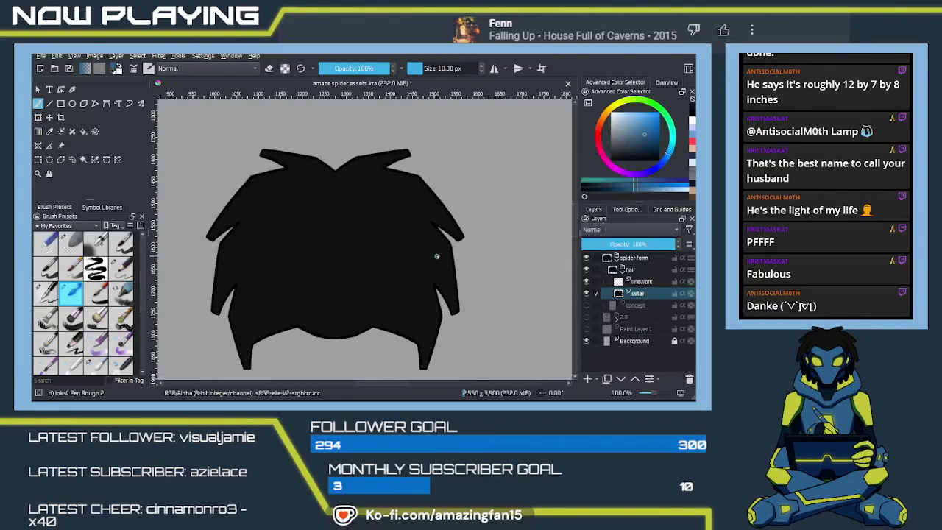
{"action": "left_click_drag", "start_coordinate": [454, 247], "coordinate": [465, 274]}
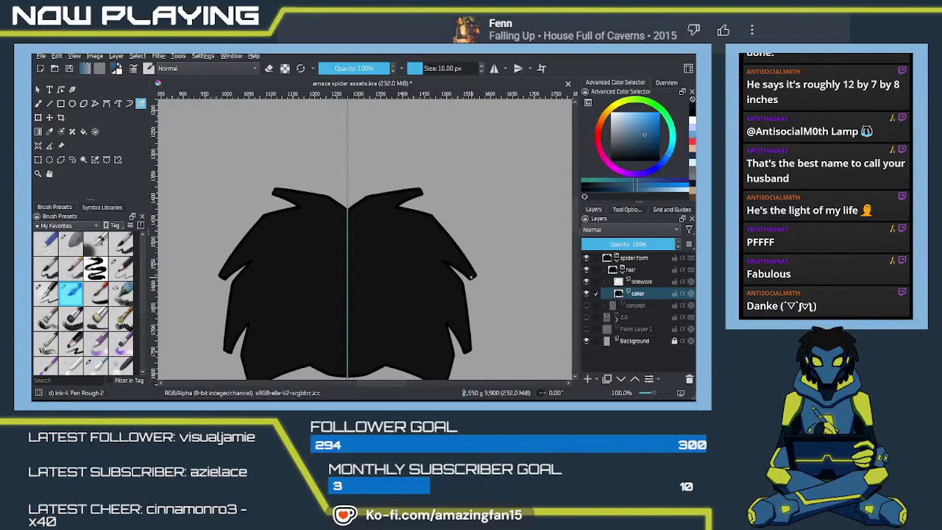
Draw mirrored blue accent lines along the outer edges of the upper hair spikes
{"action": "left_click_drag", "start_coordinate": [471, 276], "coordinate": [428, 253]}
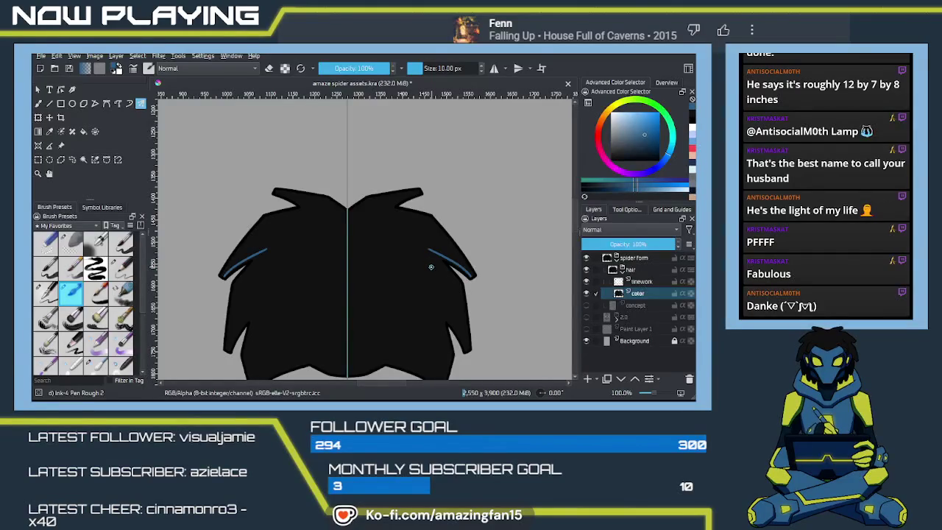
{"action": "key", "text": "ctrl+z"}
{"action": "left_click_drag", "start_coordinate": [471, 277], "coordinate": [428, 251]}
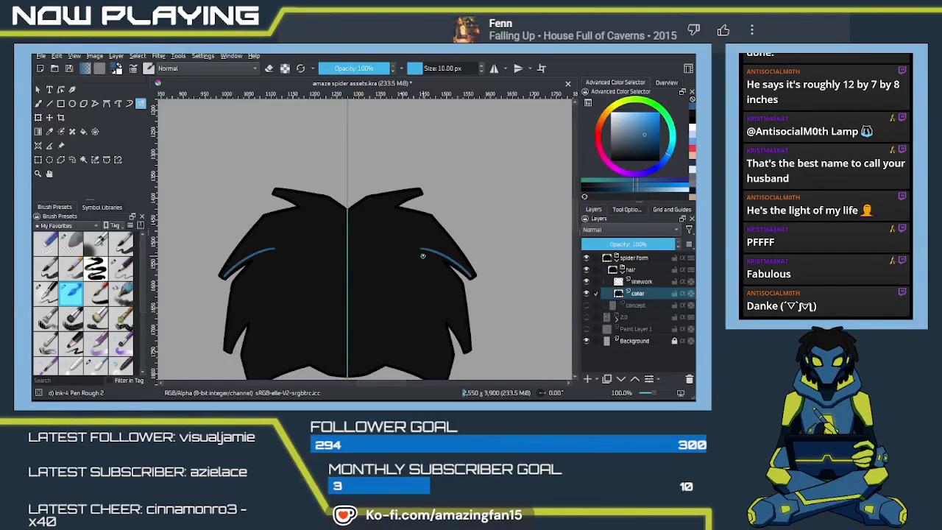
{"action": "left_click_drag", "start_coordinate": [427, 260], "coordinate": [443, 287]}
{"action": "key", "text": "ctrl+z"}
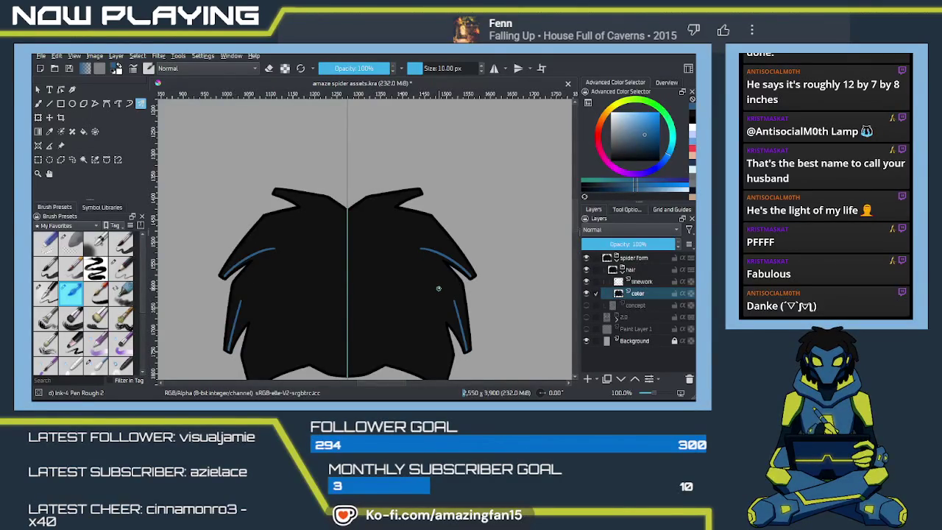
{"action": "key", "text": "ctrl+z"}
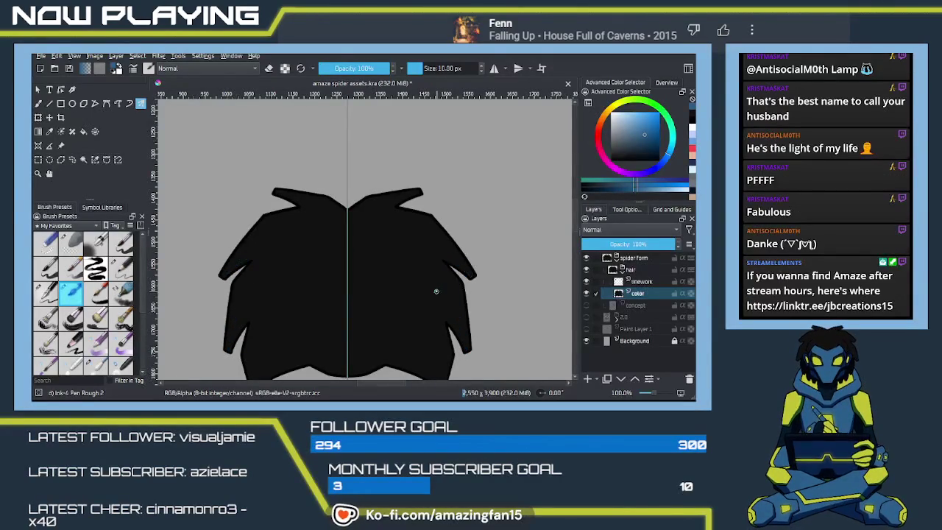
{"action": "mouse_move", "coordinate": [472, 276]}
{"action": "left_mouse_down"}
{"action": "mouse_move", "coordinate": [419, 251]}
{"action": "mouse_move", "coordinate": [449, 294]}
{"action": "left_mouse_up"}
{"action": "key", "text": "ctrl+z"}
Add a long mirrored inner blue accent on both upper spikes
{"action": "left_click_drag", "start_coordinate": [420, 248], "coordinate": [451, 290]}
{"action": "key", "text": "ctrl+z"}
{"action": "left_click_drag", "start_coordinate": [420, 248], "coordinate": [449, 295]}
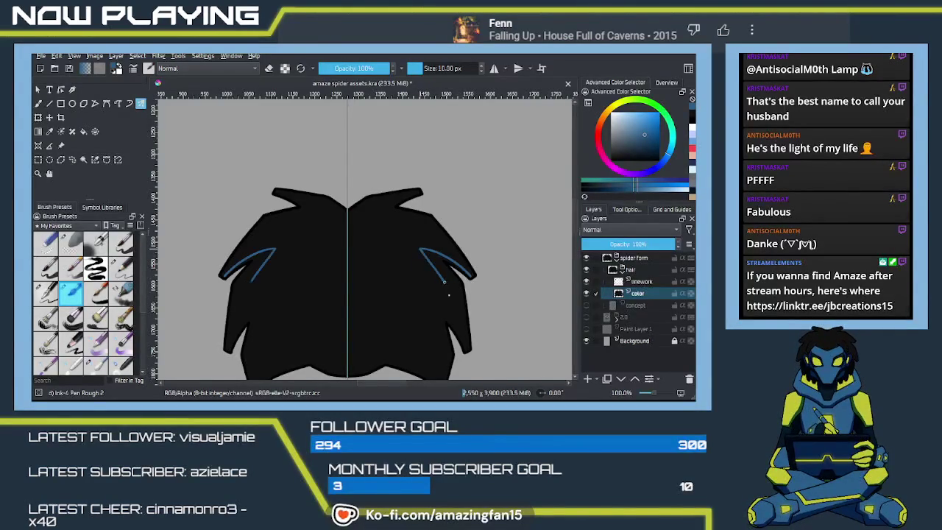
{"action": "key", "text": "ctrl+z"}
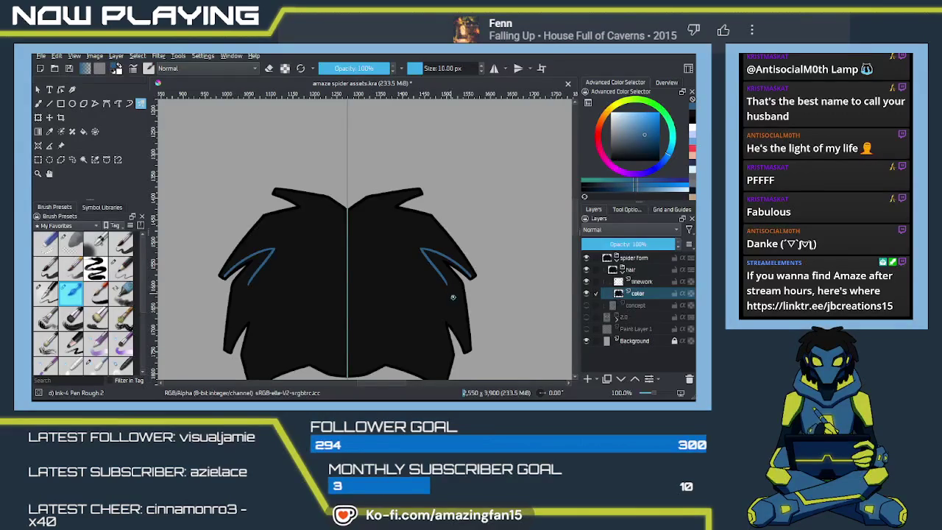
{"action": "left_click_drag", "start_coordinate": [420, 249], "coordinate": [459, 318]}
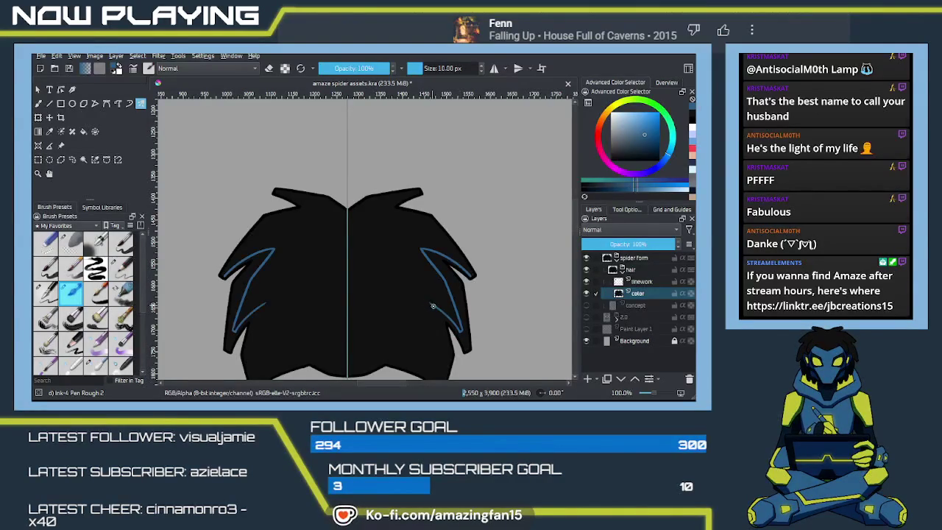
Add a lower mirrored blue accent stroke on both sides of the hair
{"action": "left_click_drag", "start_coordinate": [460, 332], "coordinate": [425, 302]}
{"action": "key", "text": "ctrl+z"}
{"action": "left_click_drag", "start_coordinate": [459, 331], "coordinate": [420, 299]}
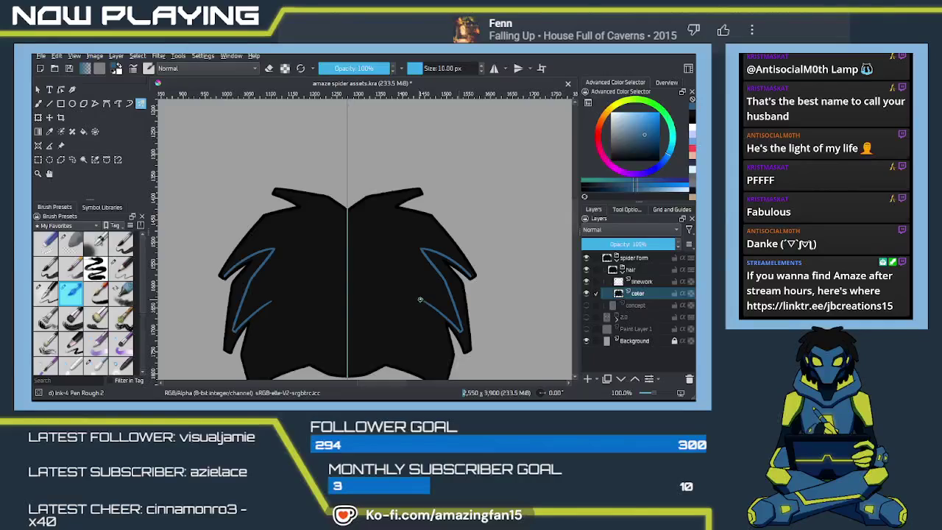
{"action": "key", "text": "ctrl+z"}
{"action": "left_click_drag", "start_coordinate": [460, 331], "coordinate": [429, 304]}
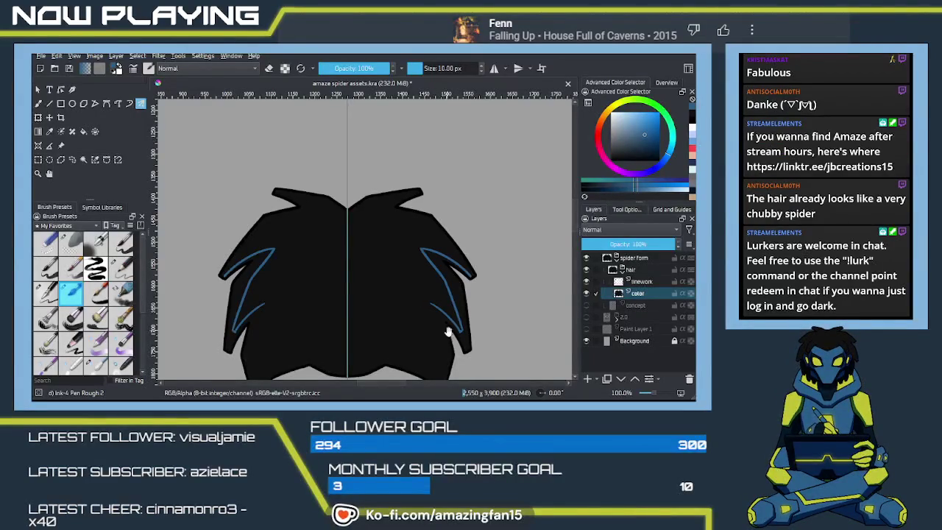
{"action": "left_click_drag", "start_coordinate": [447, 346], "coordinate": [434, 290]}
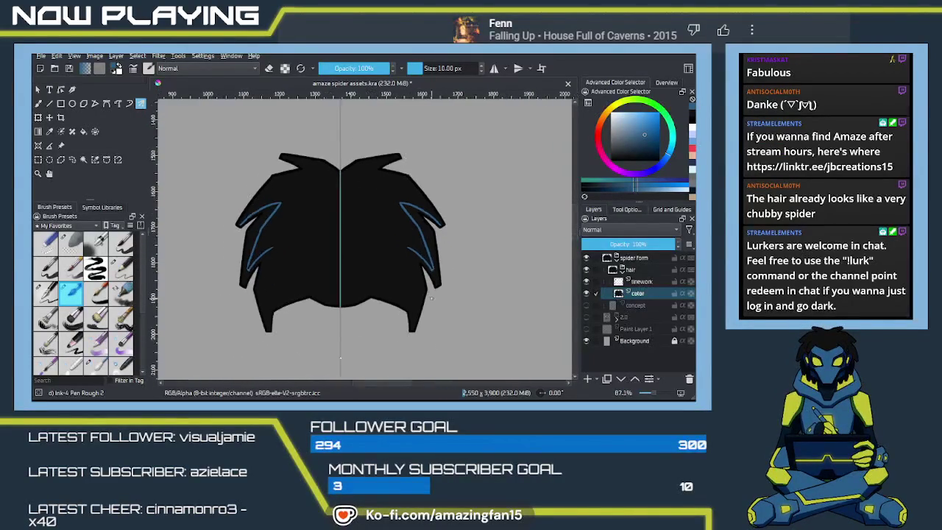
Lengthen the lower mirrored blue accent lines on both sides
{"action": "scroll", "coordinate": [432, 301], "scroll_direction": "up", "scroll_amount": 1}
{"action": "scroll", "coordinate": [431, 301], "scroll_direction": "up", "scroll_amount": 1}
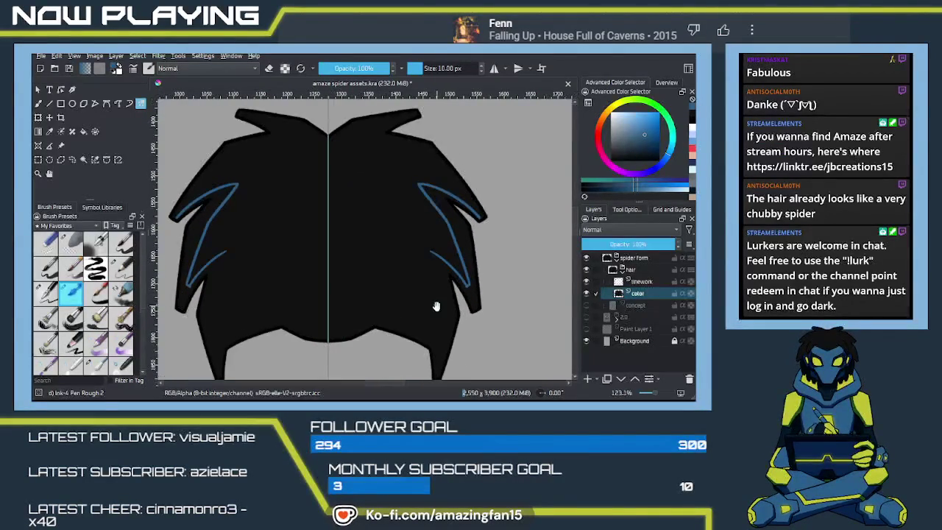
{"action": "scroll", "coordinate": [432, 290], "scroll_direction": "up", "scroll_amount": 1}
{"action": "left_click_drag", "start_coordinate": [439, 205], "coordinate": [461, 262]}
{"action": "key", "text": "ctrl+z"}
{"action": "left_click_drag", "start_coordinate": [440, 200], "coordinate": [460, 263]}
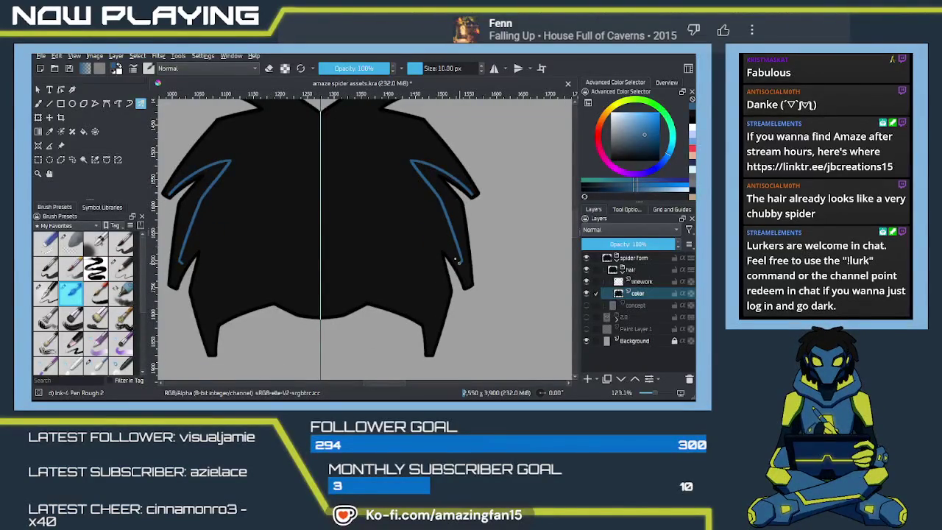
{"action": "left_click_drag", "start_coordinate": [435, 243], "coordinate": [439, 290]}
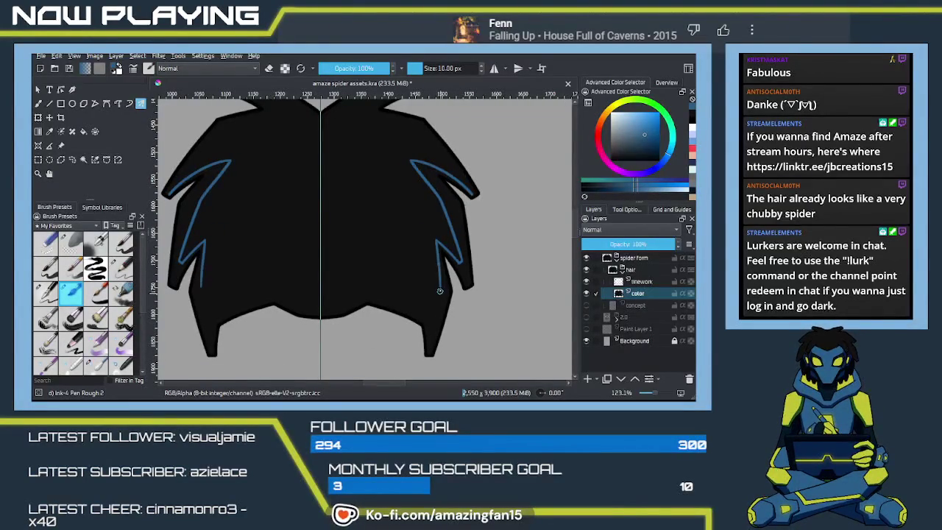
{"action": "key", "text": "ctrl+z"}
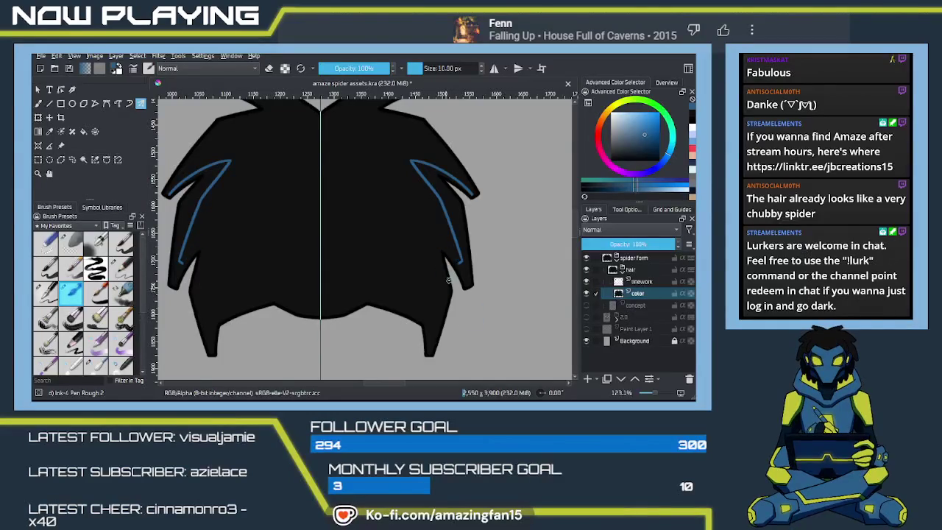
{"action": "key", "text": "ctrl+z"}
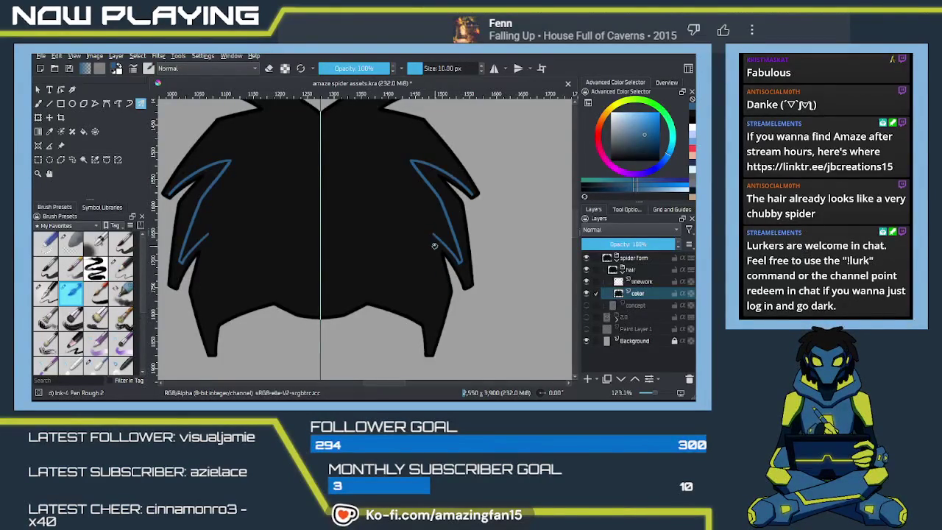
Redraw the mirrored blue accent angling down the spikes toward their tips
{"action": "left_click_drag", "start_coordinate": [433, 236], "coordinate": [438, 290]}
{"action": "key", "text": "ctrl+z"}
{"action": "left_click_drag", "start_coordinate": [433, 234], "coordinate": [458, 262]}
{"action": "key", "text": "ctrl+z"}
{"action": "left_click_drag", "start_coordinate": [430, 237], "coordinate": [457, 263]}
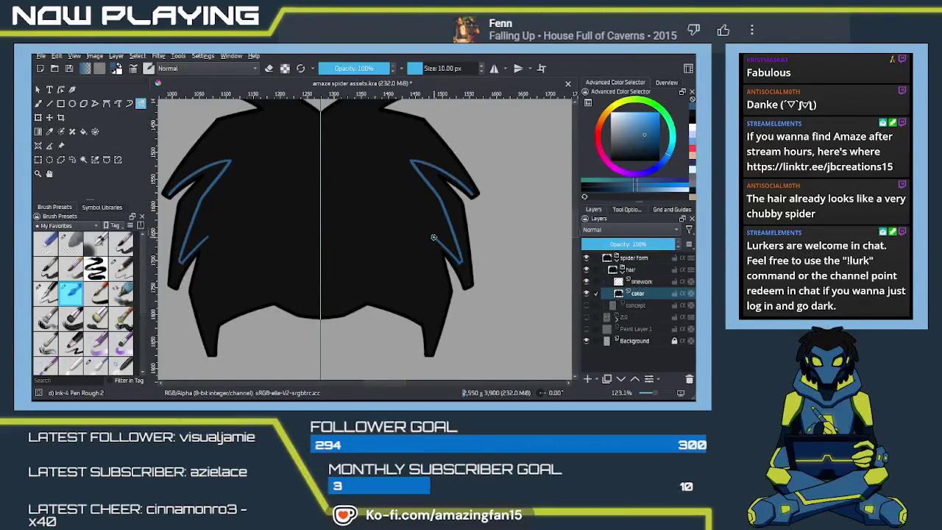
Continue the blue line down the spikes and toward the hair's bottom centre
{"action": "left_click_drag", "start_coordinate": [435, 254], "coordinate": [439, 289]}
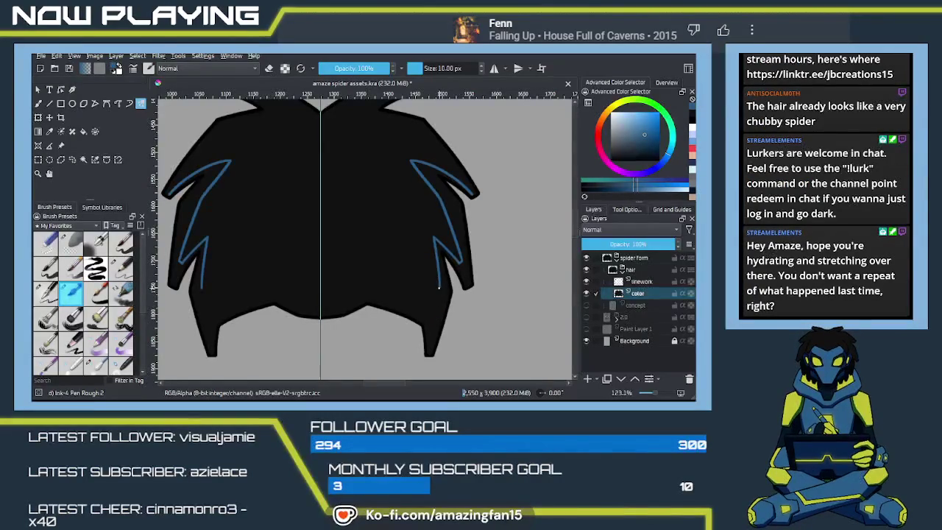
{"action": "key", "text": "ctrl+z"}
{"action": "left_click_drag", "start_coordinate": [439, 285], "coordinate": [434, 315]}
{"action": "key", "text": "ctrl+z"}
{"action": "left_click_drag", "start_coordinate": [438, 285], "coordinate": [434, 308]}
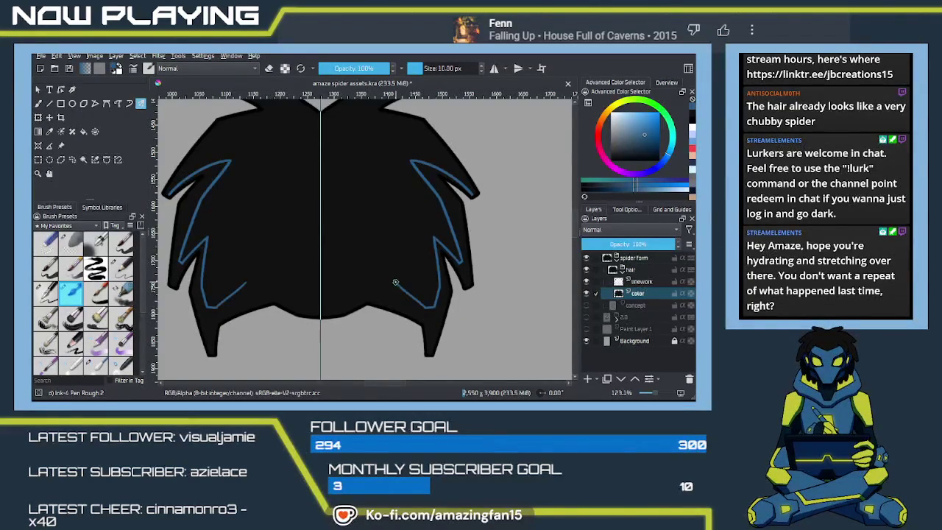
{"action": "key", "text": "ctrl+z"}
{"action": "left_click_drag", "start_coordinate": [438, 287], "coordinate": [436, 299]}
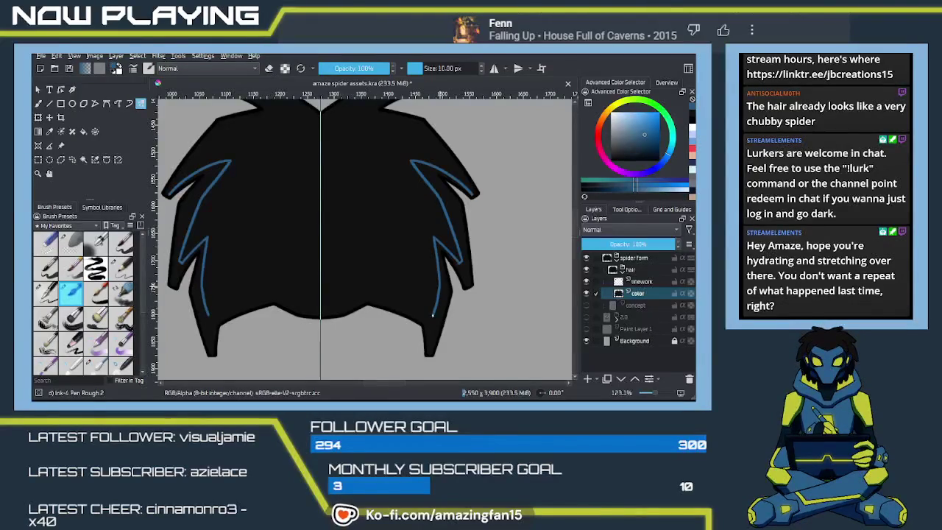
{"action": "left_click_drag", "start_coordinate": [439, 288], "coordinate": [432, 312]}
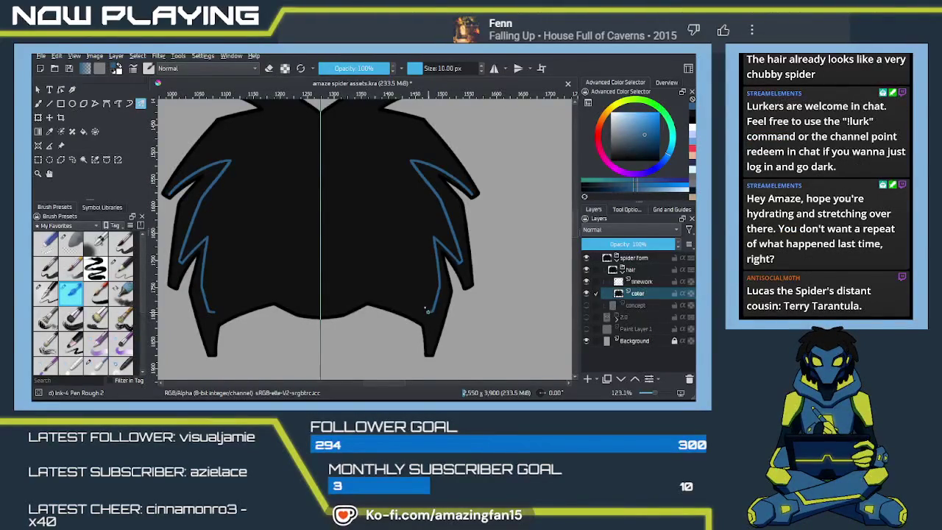
{"action": "mouse_move", "coordinate": [425, 311]}
{"action": "left_mouse_down"}
{"action": "mouse_move", "coordinate": [369, 274]}
{"action": "mouse_move", "coordinate": [317, 293]}
{"action": "left_mouse_up"}
{"action": "key", "text": "ctrl+z"}
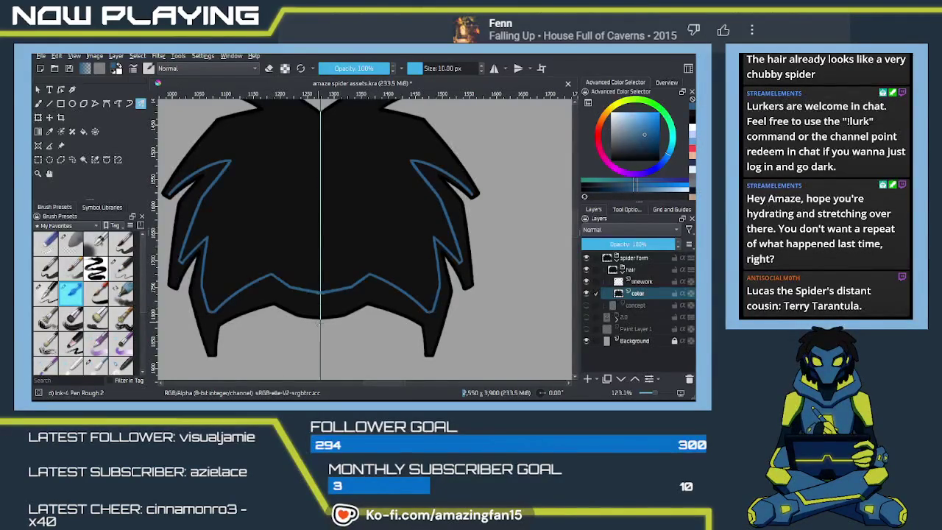
Fill the band inside the blue line with blue using the Fill tool
{"action": "key", "text": "f"}
{"action": "left_click", "coordinate": [361, 296]}
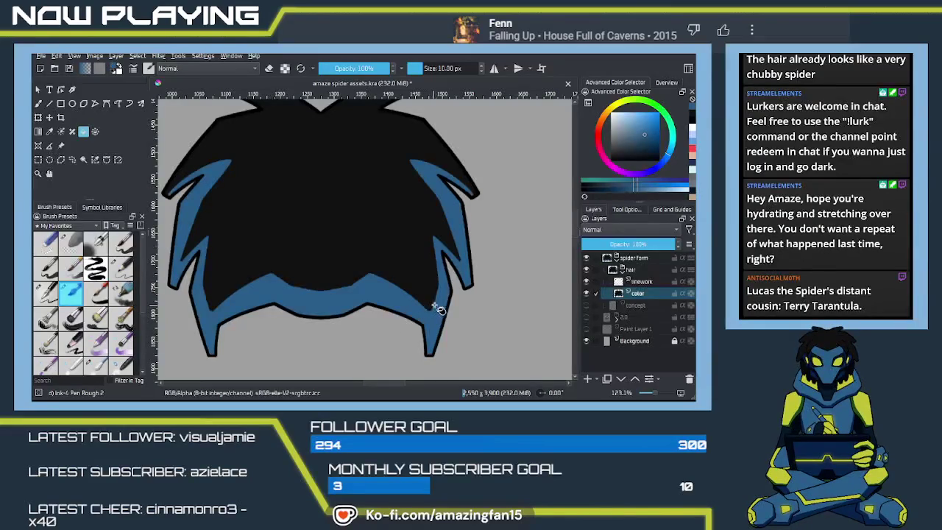
{"action": "key", "text": "1"}
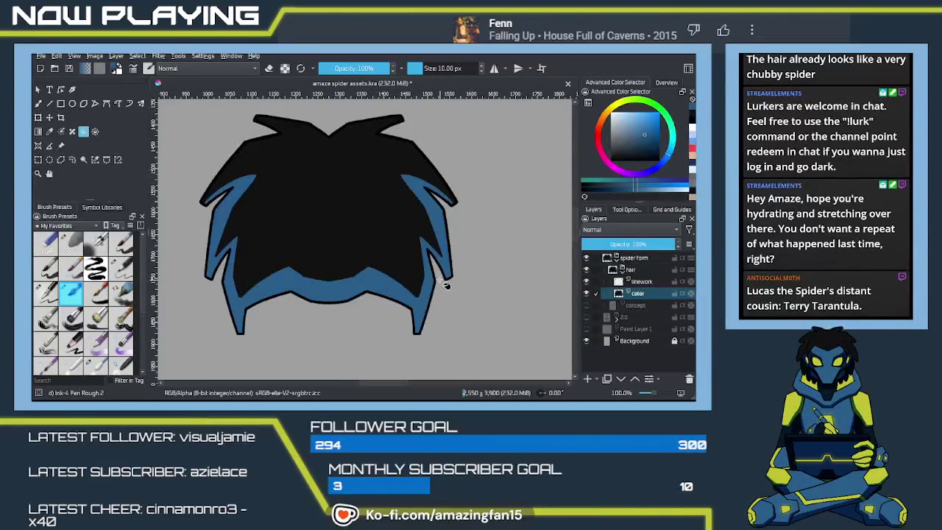
{"action": "scroll", "coordinate": [434, 285], "scroll_direction": "up", "scroll_amount": 3}
Reselect the pen brush with mirroring, remove the blue fill, and add Paint Layer 2
{"action": "key", "text": "b"}
{"action": "key", "text": "q"}
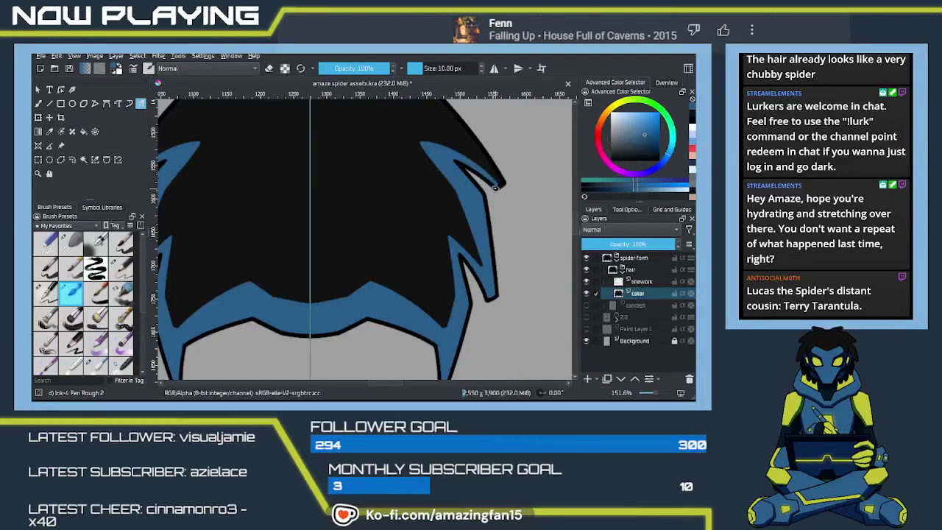
{"action": "left_click_drag", "start_coordinate": [485, 294], "coordinate": [513, 311]}
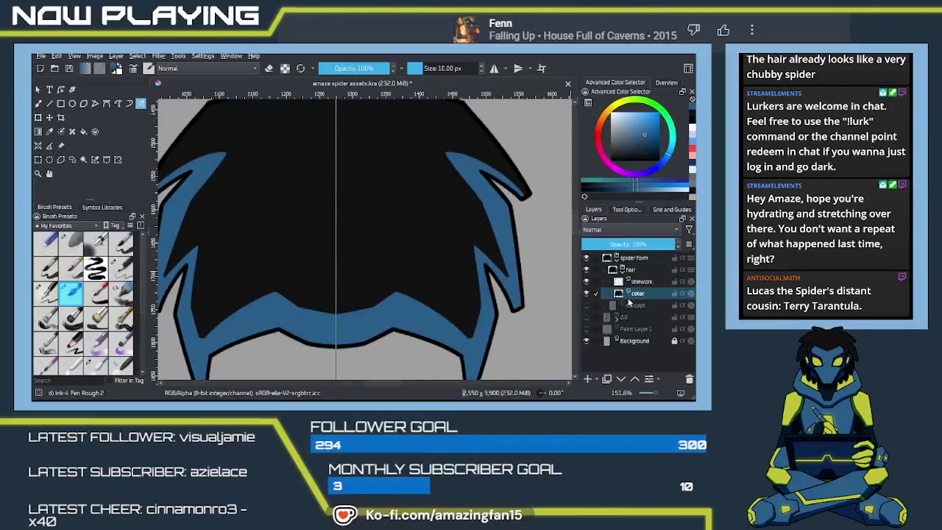
{"action": "key", "text": "shift+BackSpace"}
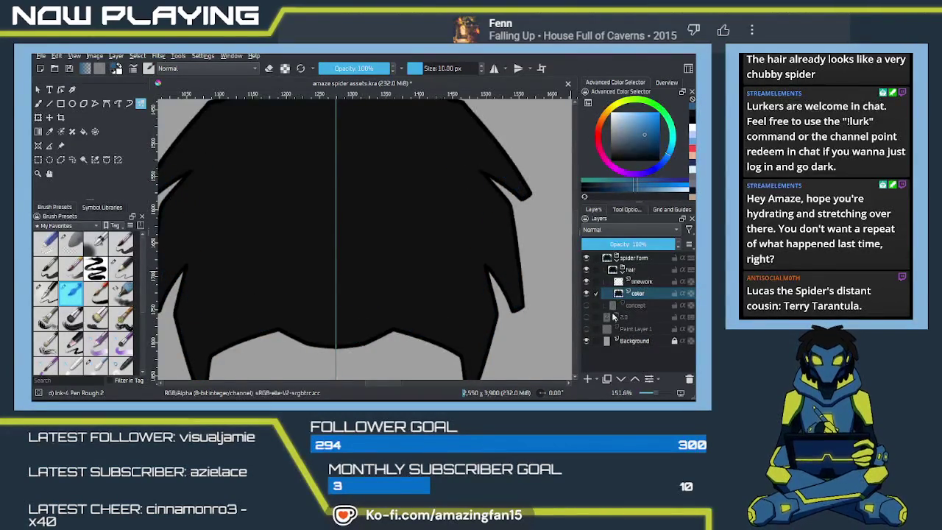
{"action": "left_click", "coordinate": [588, 380]}
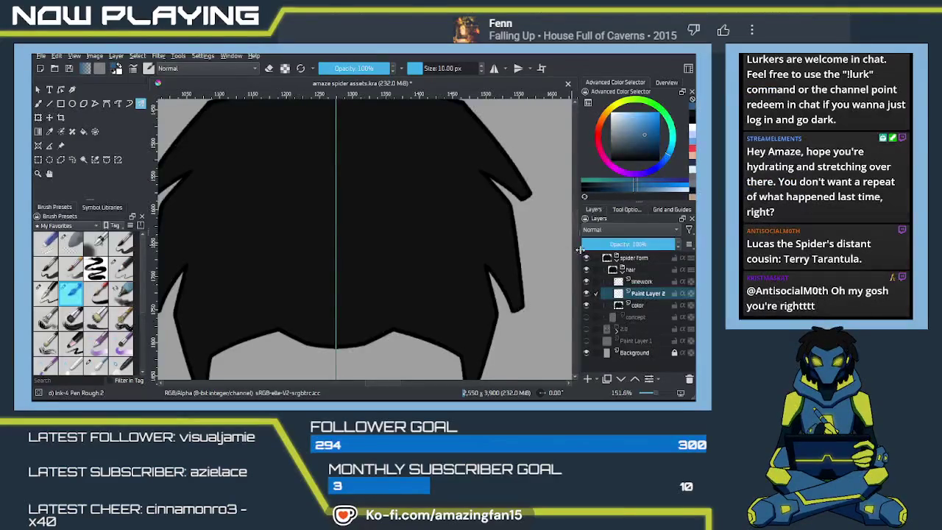
Rename Paint Layer 2 to 'shading' in the Layers docker
{"action": "double_click", "coordinate": [642, 294]}
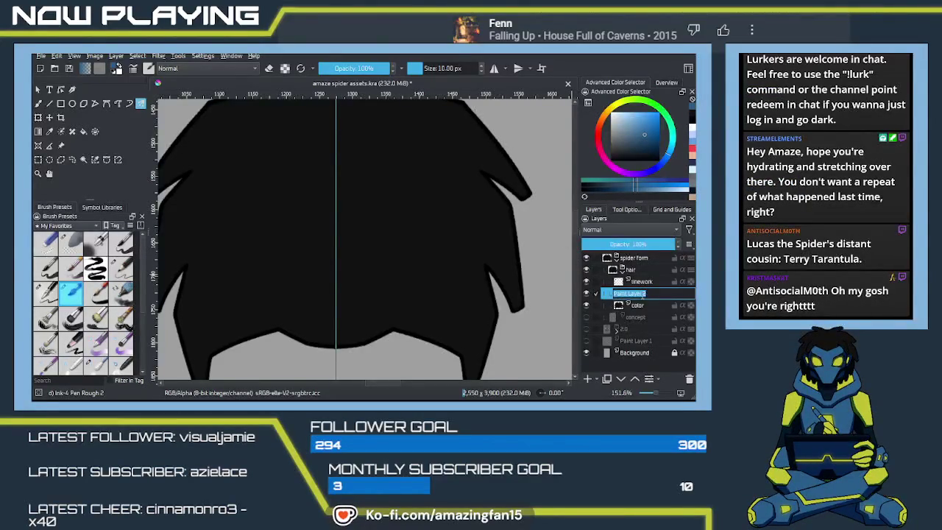
{"action": "type", "text": "shad"}
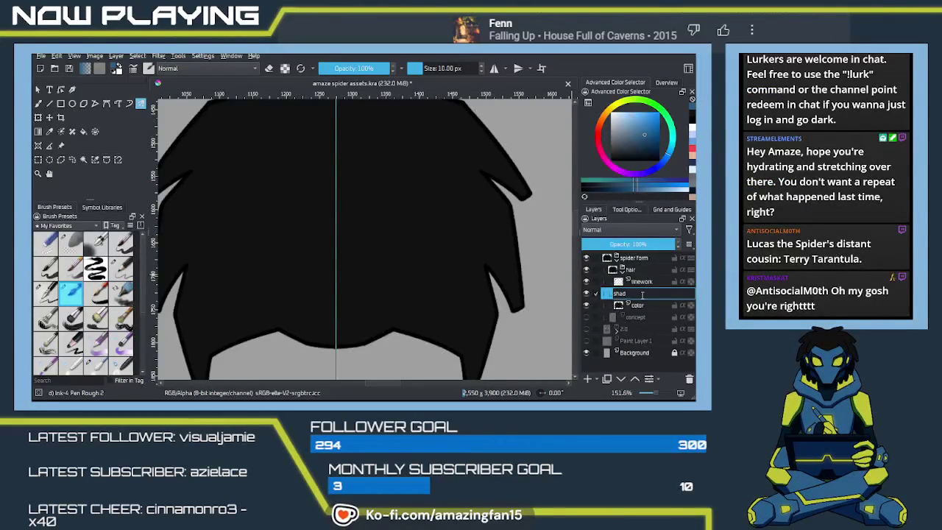
{"action": "type", "text": "ing"}
{"action": "key", "text": "Return"}
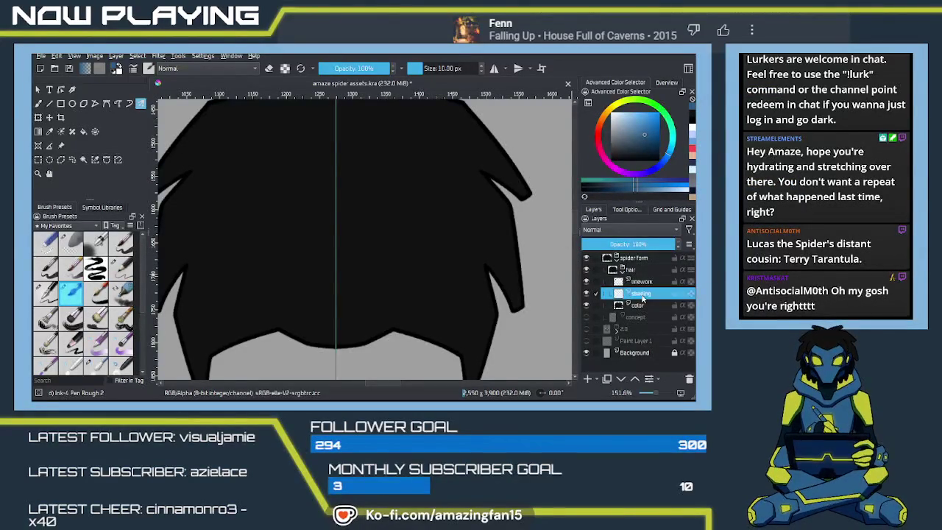
{"action": "left_click_drag", "start_coordinate": [475, 218], "coordinate": [493, 271]}
Draw mirrored blue lines along both upper hair edges and down the sides
{"action": "left_click_drag", "start_coordinate": [548, 250], "coordinate": [498, 217]}
{"action": "key", "text": "ctrl+z"}
{"action": "left_click_drag", "start_coordinate": [525, 233], "coordinate": [474, 216]}
{"action": "key", "text": "ctrl+z"}
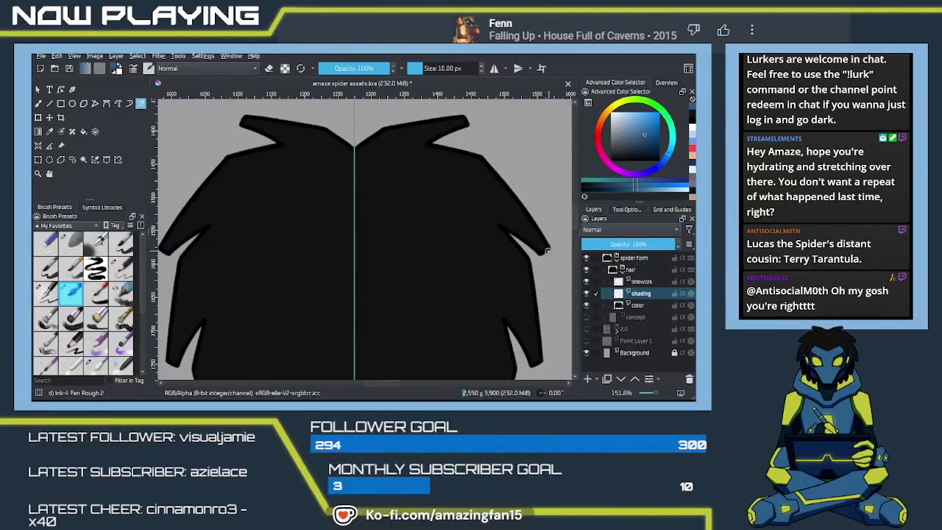
{"action": "mouse_move", "coordinate": [549, 250]}
{"action": "left_mouse_down"}
{"action": "mouse_move", "coordinate": [492, 217]}
{"action": "mouse_move", "coordinate": [467, 177]}
{"action": "left_mouse_up"}
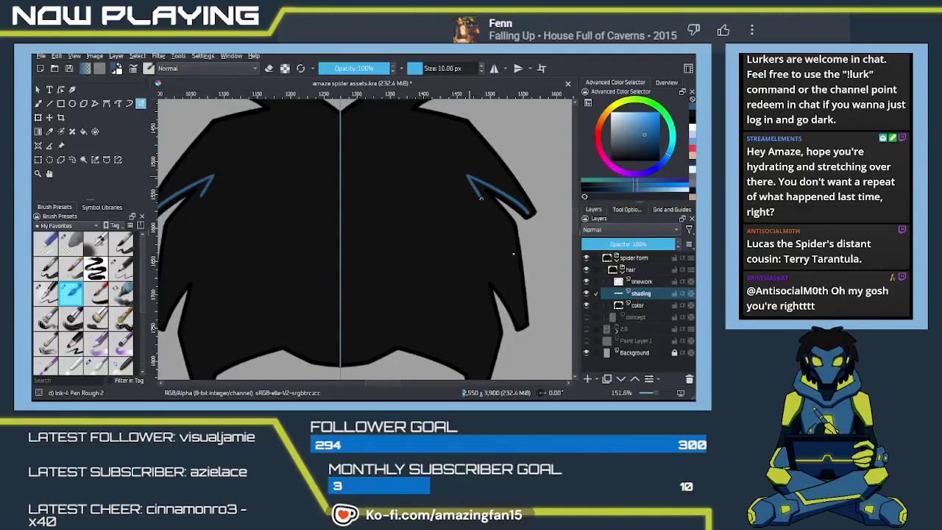
{"action": "mouse_move", "coordinate": [470, 180]}
{"action": "left_mouse_down"}
{"action": "mouse_move", "coordinate": [507, 248]}
{"action": "mouse_move", "coordinate": [511, 299]}
{"action": "left_mouse_up"}
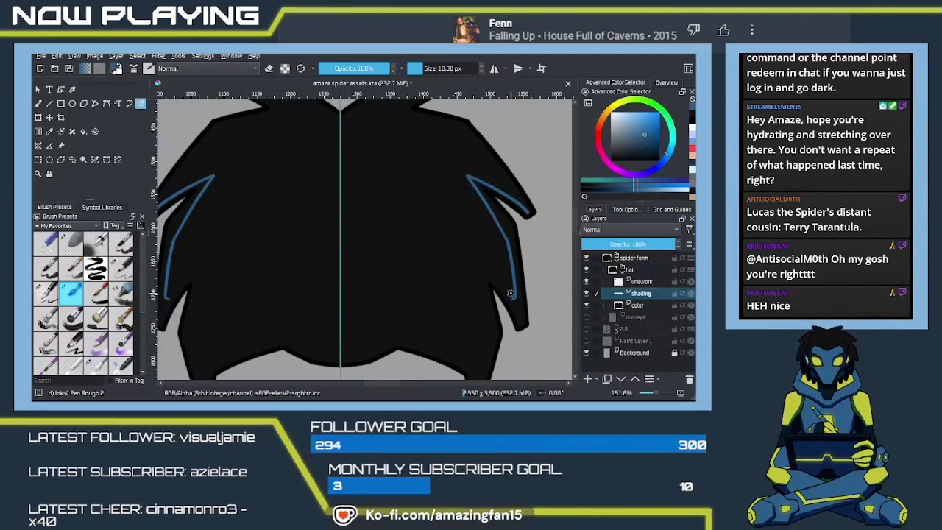
{"action": "left_click_drag", "start_coordinate": [514, 301], "coordinate": [468, 247]}
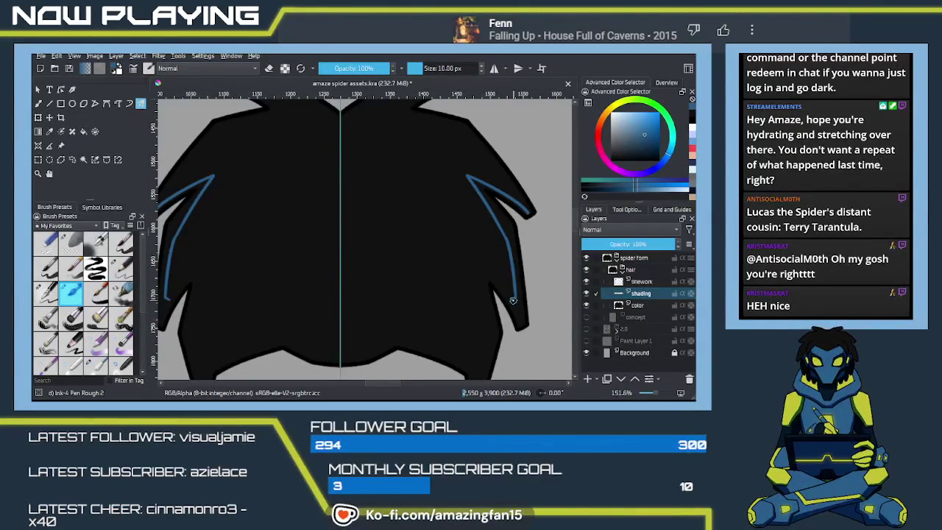
{"action": "key", "text": "ctrl+z"}
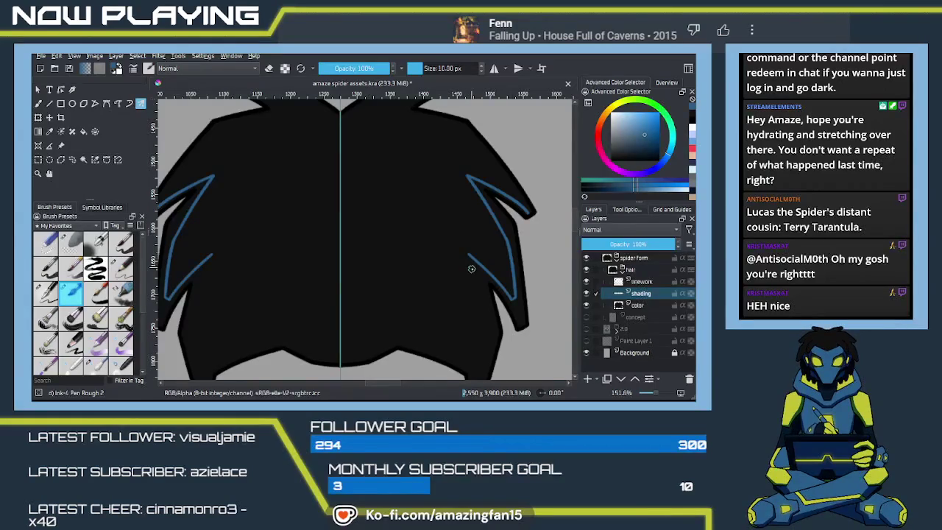
Draw a mirrored blue line down the inner spikes toward the hair bottom
{"action": "left_click_drag", "start_coordinate": [471, 268], "coordinate": [455, 195]}
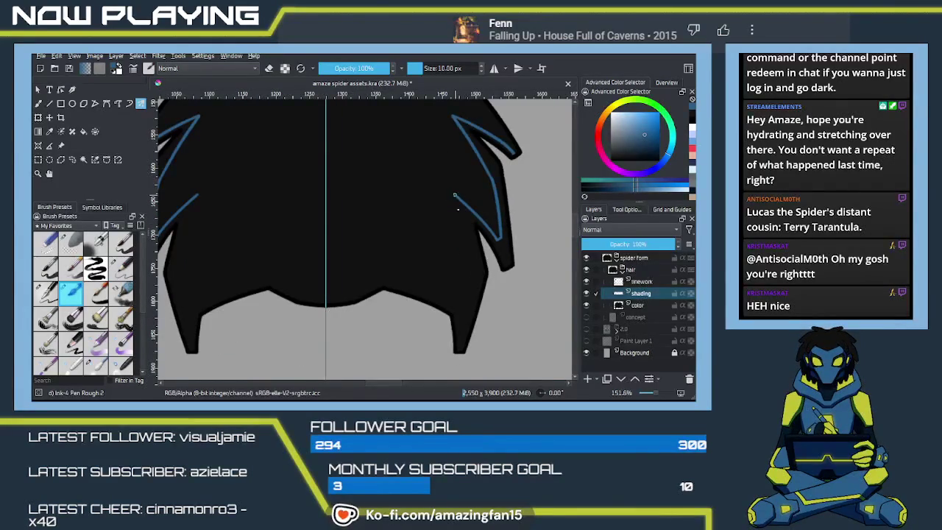
{"action": "left_click_drag", "start_coordinate": [454, 197], "coordinate": [463, 239]}
{"action": "key", "text": "ctrl+z"}
{"action": "left_click_drag", "start_coordinate": [454, 195], "coordinate": [464, 233]}
{"action": "key", "text": "ctrl+z"}
{"action": "left_click_drag", "start_coordinate": [455, 197], "coordinate": [466, 259]}
{"action": "key", "text": "ctrl+z"}
{"action": "left_click_drag", "start_coordinate": [454, 196], "coordinate": [465, 258]}
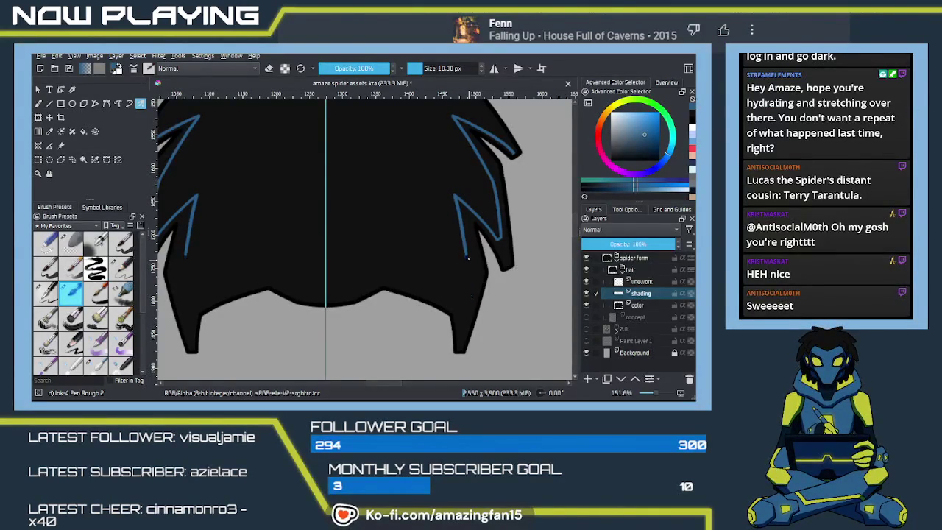
{"action": "left_click_drag", "start_coordinate": [465, 254], "coordinate": [465, 292]}
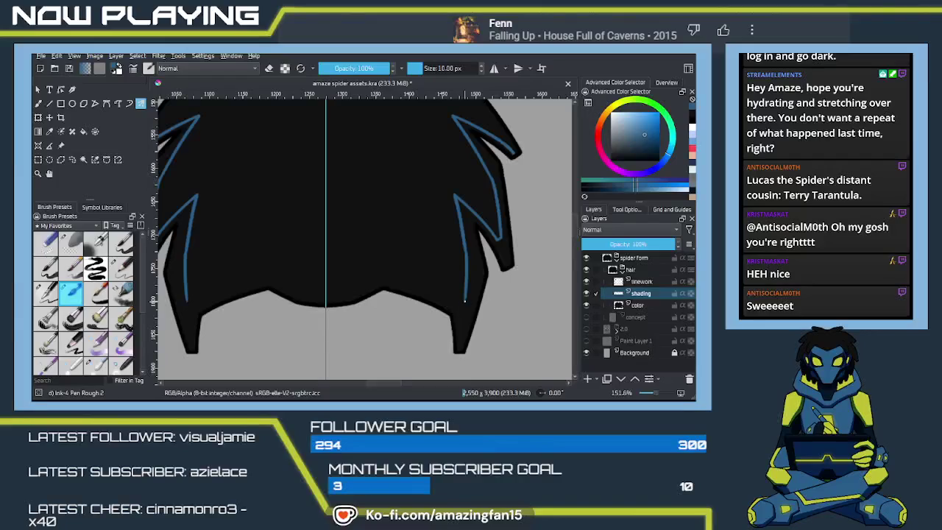
{"action": "key", "text": "ctrl+z"}
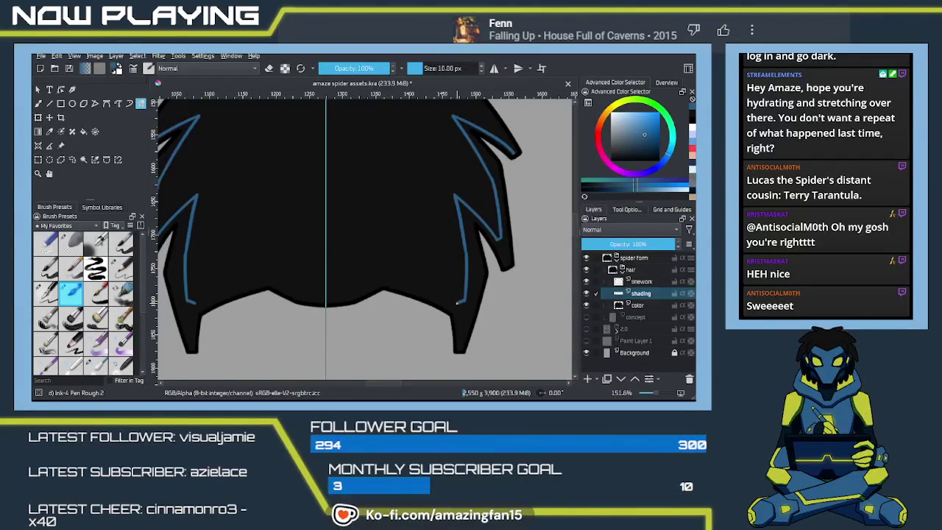
Draw the mirrored blue line along the lower hair edge, curving in toward the centre
{"action": "left_click_drag", "start_coordinate": [457, 301], "coordinate": [412, 263]}
{"action": "key", "text": "ctrl+z"}
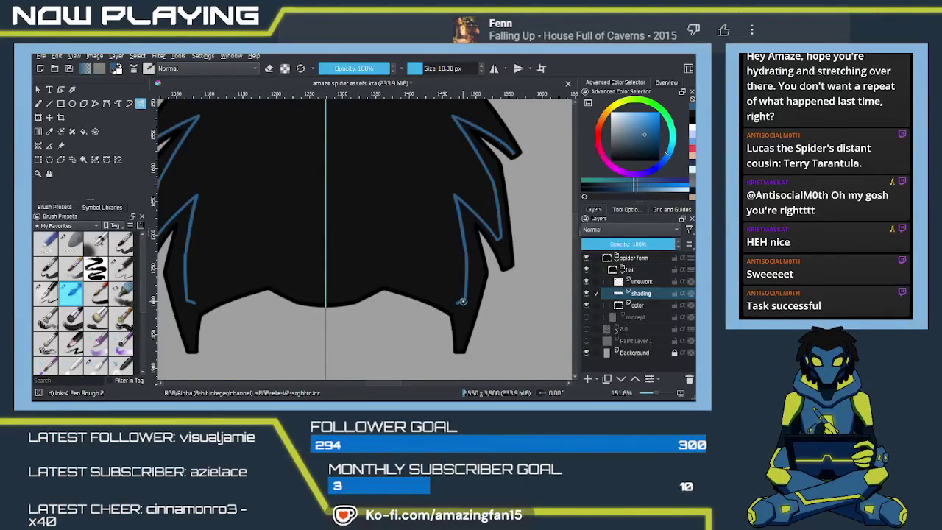
{"action": "key", "text": "ctrl+z"}
{"action": "left_click_drag", "start_coordinate": [464, 251], "coordinate": [464, 282]}
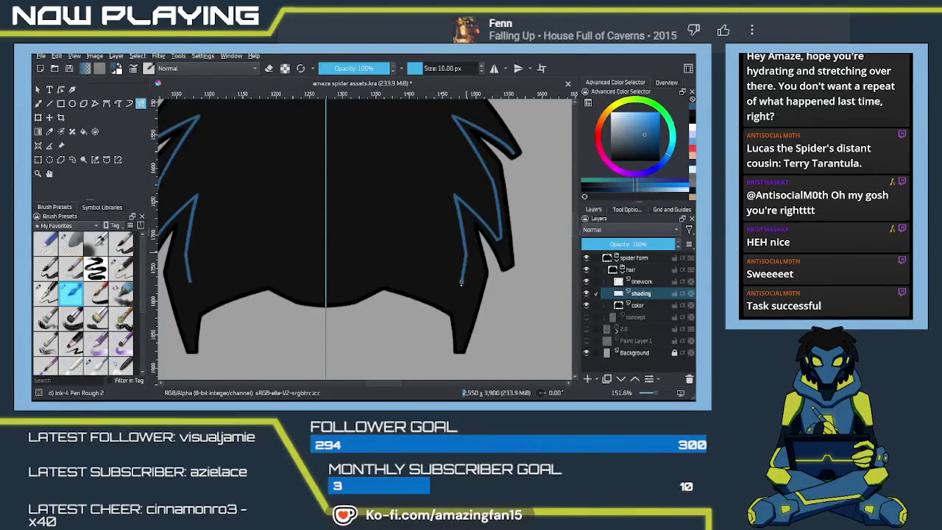
{"action": "key", "text": "ctrl+z"}
{"action": "left_click_drag", "start_coordinate": [463, 250], "coordinate": [464, 282]}
{"action": "key", "text": "ctrl+z"}
{"action": "key", "text": "ctrl+z"}
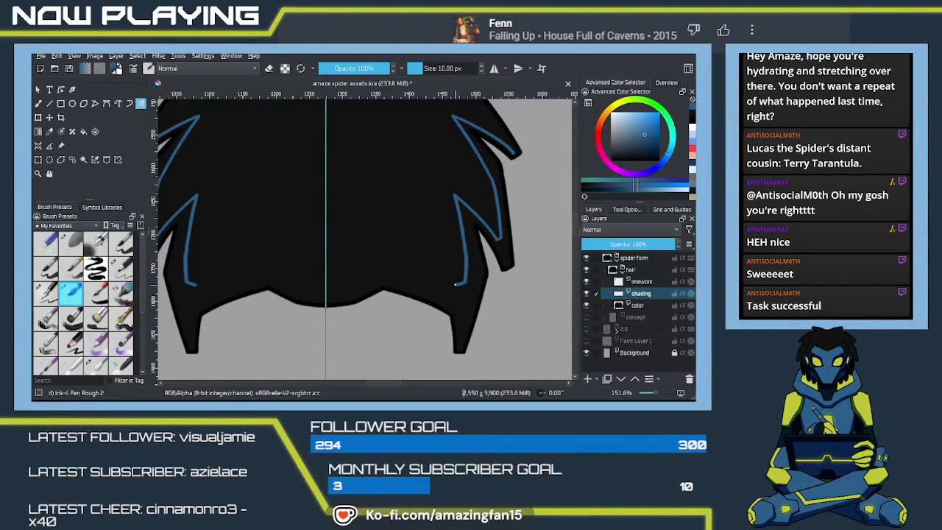
{"action": "left_click_drag", "start_coordinate": [456, 285], "coordinate": [406, 245]}
{"action": "left_click", "coordinate": [399, 241]}
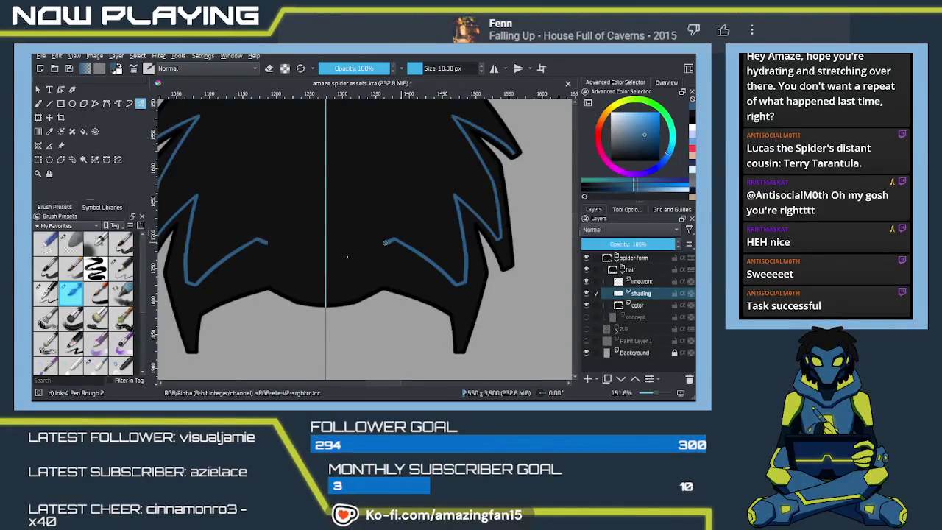
{"action": "left_click_drag", "start_coordinate": [395, 240], "coordinate": [338, 259]}
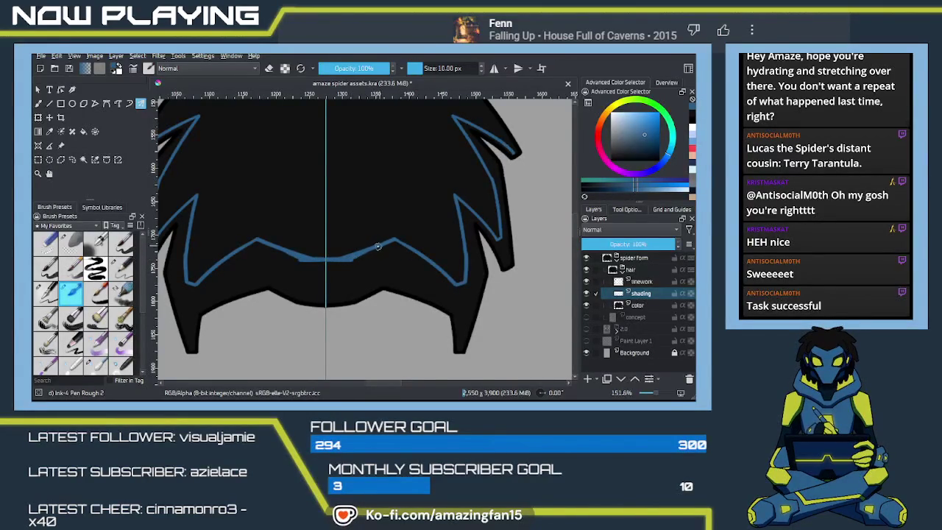
Fill the band inside the blue outline, set the shading layer to Multiply, and zoom out
{"action": "left_click", "coordinate": [378, 276]}
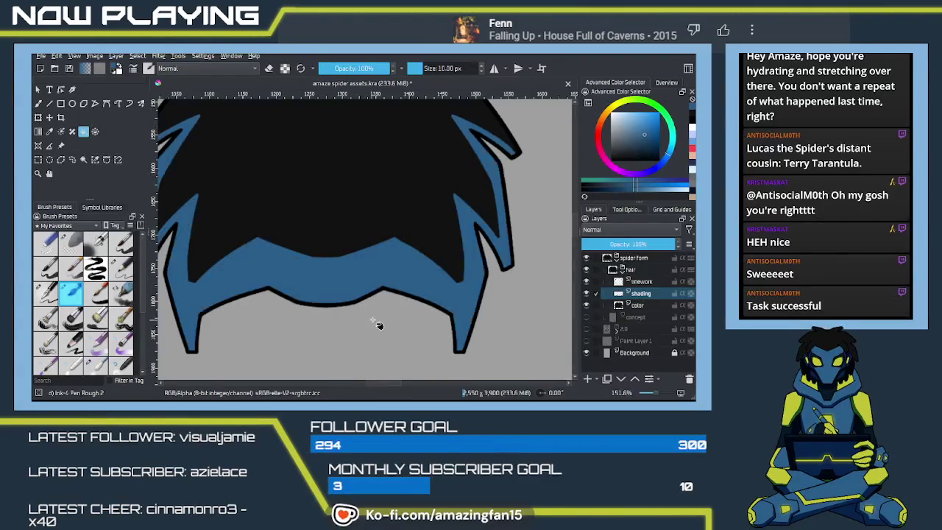
{"action": "scroll", "coordinate": [419, 313], "scroll_direction": "up", "scroll_amount": 3}
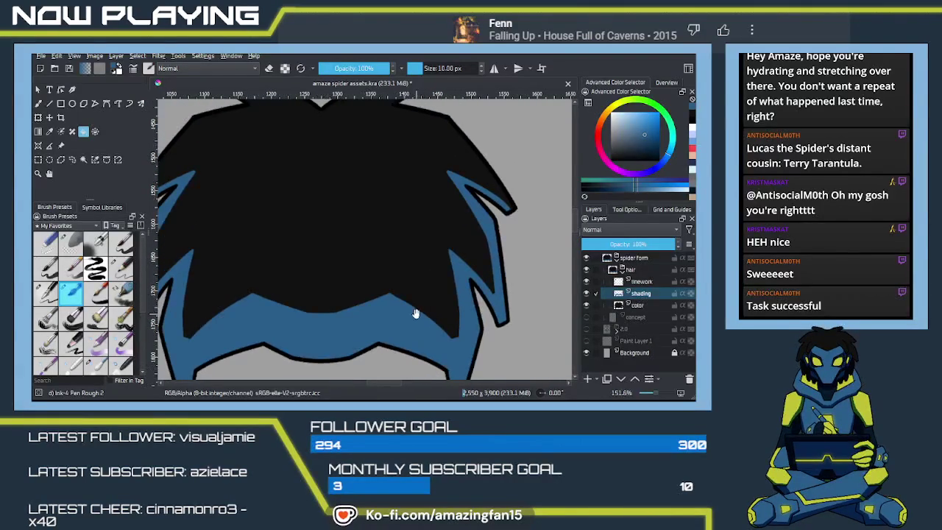
{"action": "scroll", "coordinate": [431, 307], "scroll_direction": "down", "scroll_amount": 2}
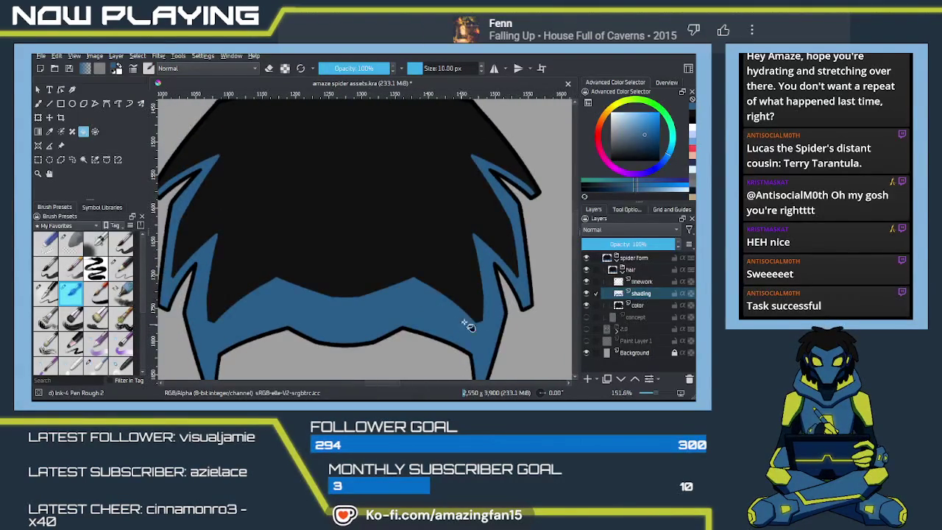
{"action": "scroll", "coordinate": [629, 230], "scroll_direction": "down", "scroll_amount": 1}
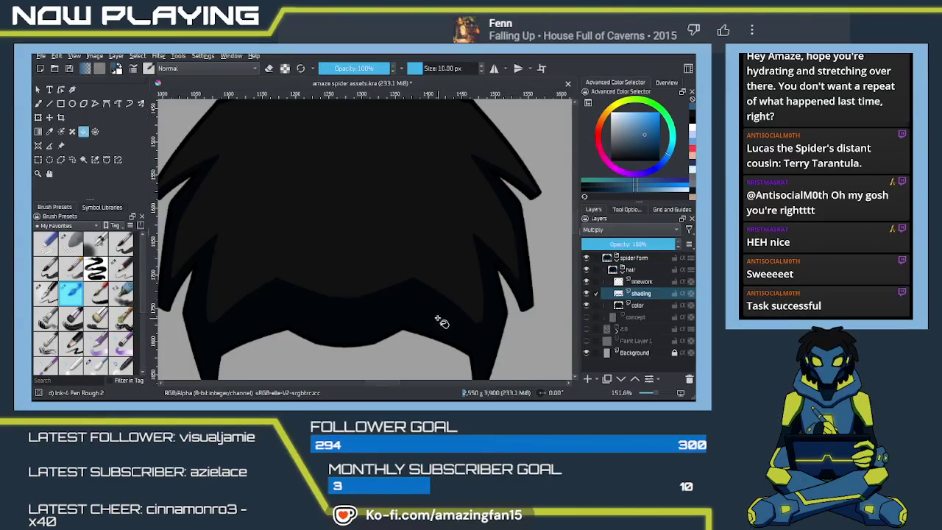
{"action": "scroll", "coordinate": [423, 323], "scroll_direction": "down", "scroll_amount": 1}
{"action": "scroll", "coordinate": [429, 318], "scroll_direction": "down", "scroll_amount": 1}
{"action": "scroll", "coordinate": [429, 320], "scroll_direction": "down", "scroll_amount": 8}
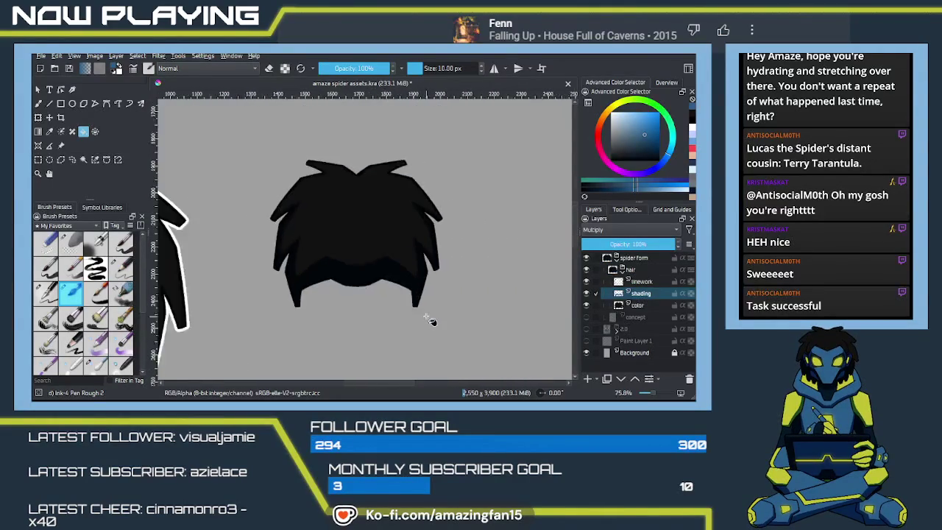
{"action": "scroll", "coordinate": [429, 321], "scroll_direction": "down", "scroll_amount": 2}
{"action": "scroll", "coordinate": [430, 324], "scroll_direction": "down", "scroll_amount": 4}
{"action": "scroll", "coordinate": [431, 324], "scroll_direction": "down", "scroll_amount": 1}
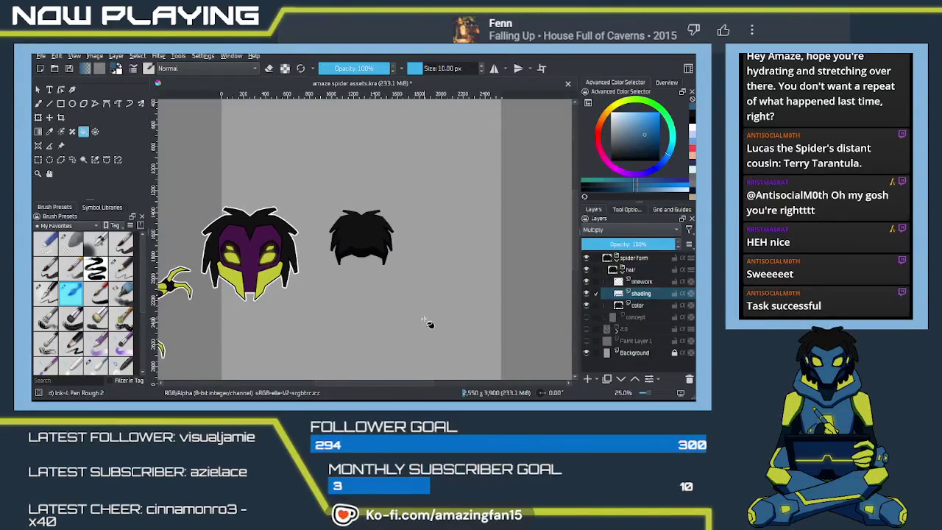
Save the document, then collapse and hide the hair group
{"action": "key", "text": "ctrl+s"}
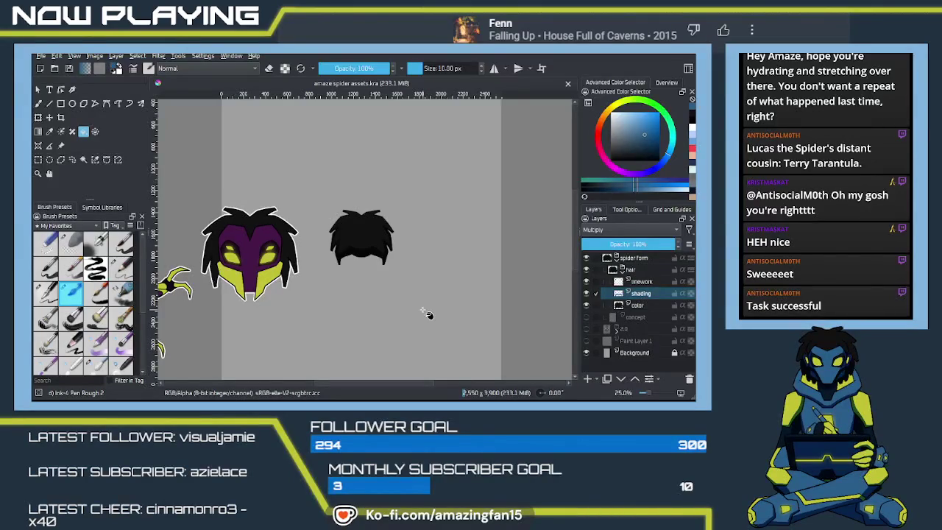
{"action": "left_click_drag", "start_coordinate": [332, 273], "coordinate": [340, 277]}
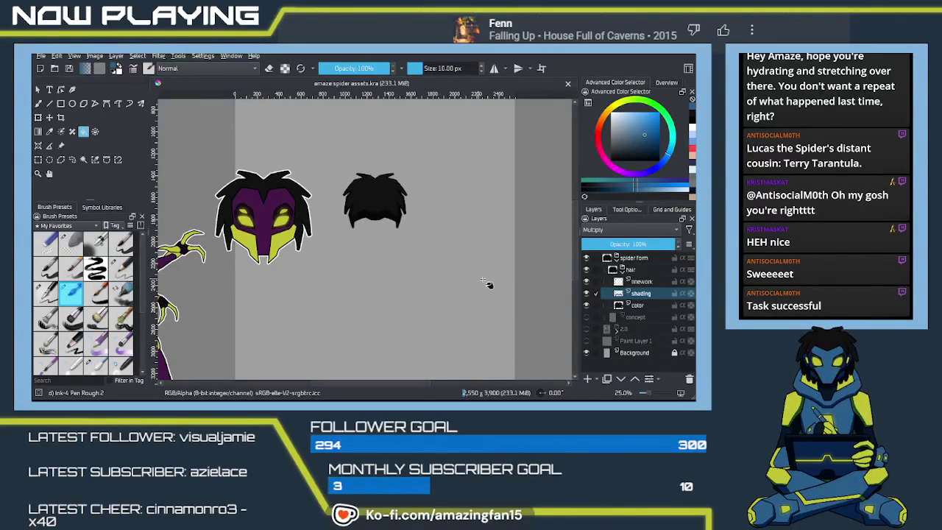
{"action": "left_click", "coordinate": [617, 272]}
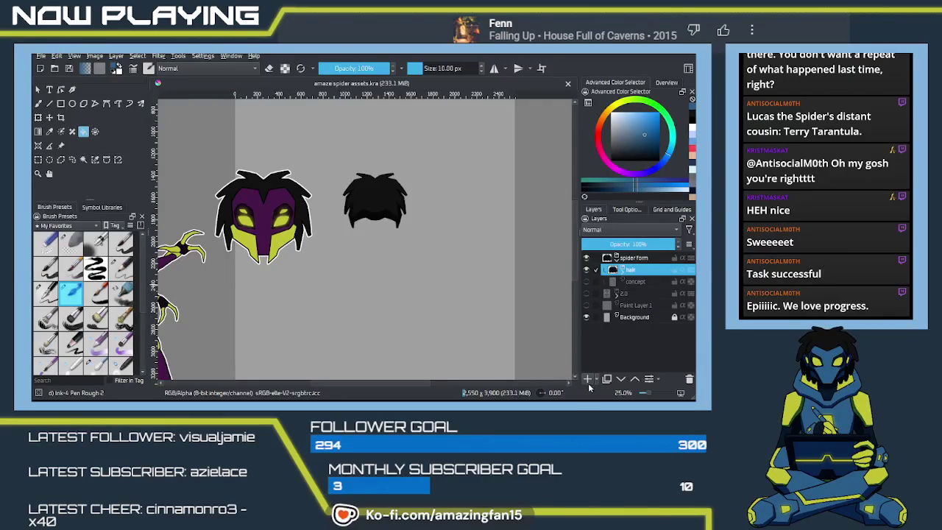
{"action": "left_click", "coordinate": [587, 270]}
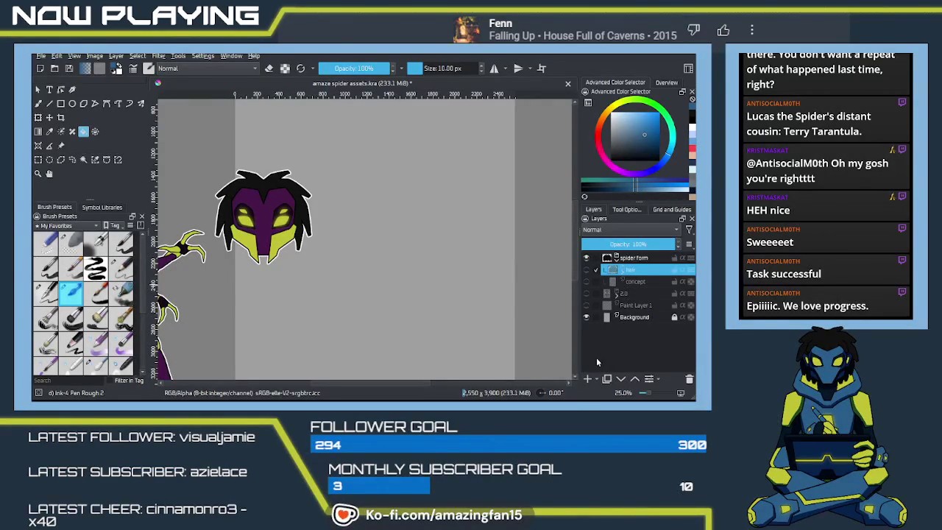
Show the concept sketch and wrap it in a new group named 'mask'
{"action": "left_click", "coordinate": [587, 282]}
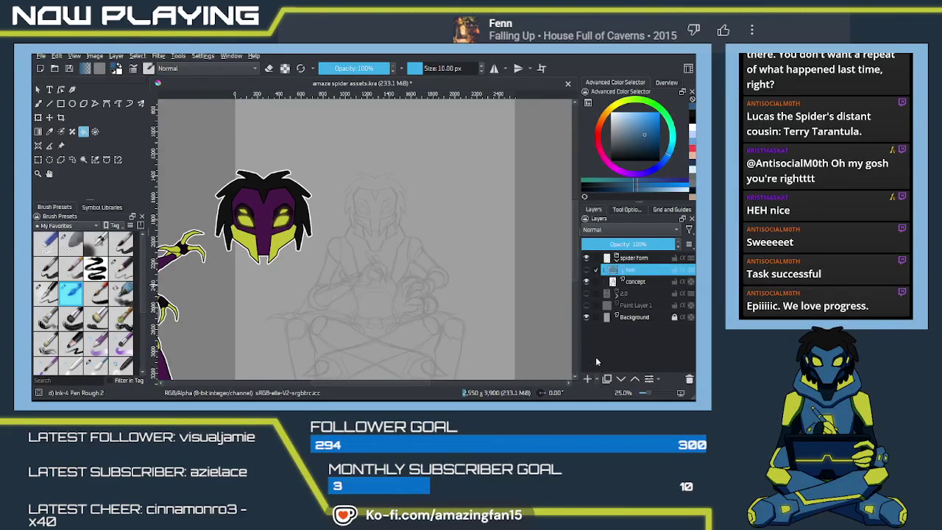
{"action": "key", "text": "ctrl+g"}
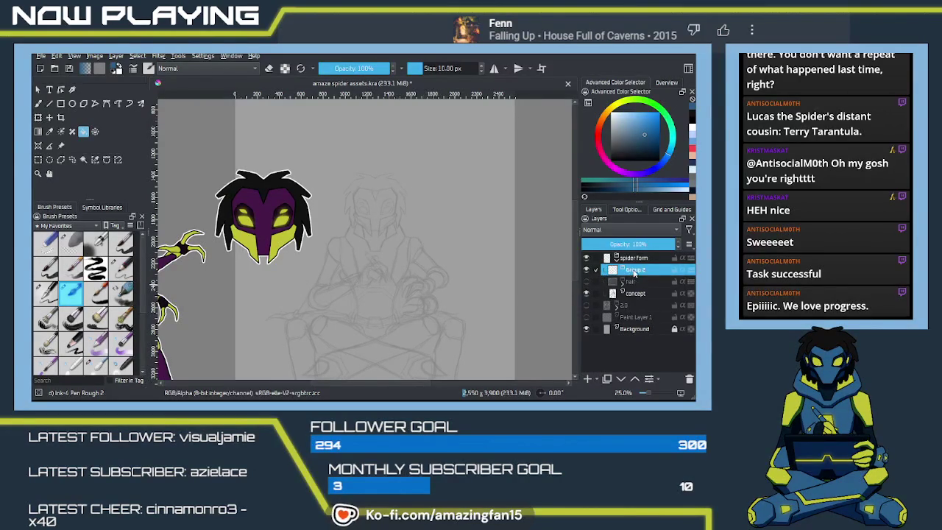
{"action": "double_click", "coordinate": [630, 271]}
{"action": "type", "text": "mask"}
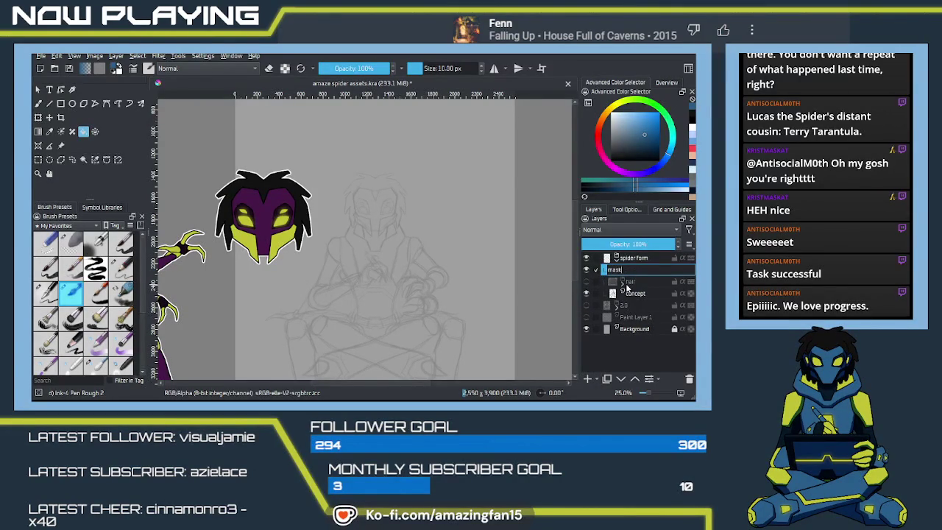
{"action": "key", "text": "Return"}
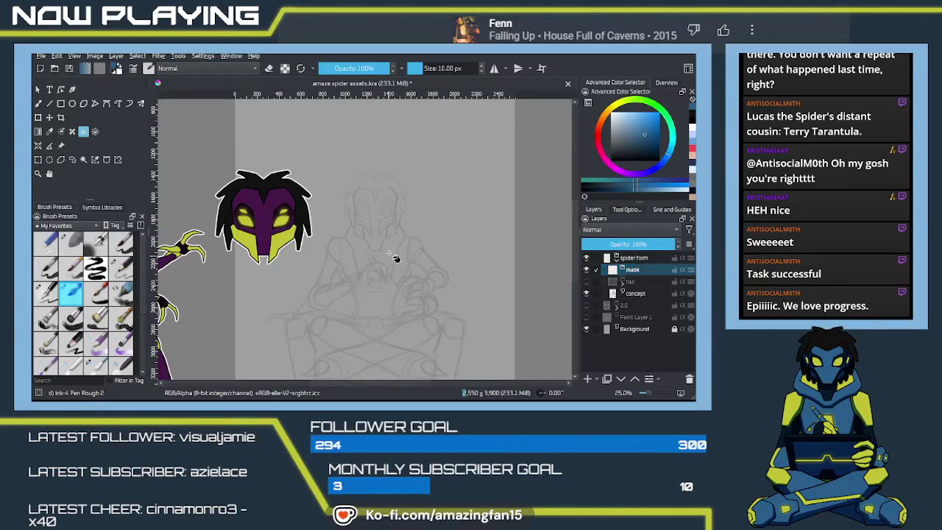
Add a new layer named 'linework' inside the mask group
{"action": "scroll", "coordinate": [385, 257], "scroll_direction": "up", "scroll_amount": 1, "text": "ctrl"}
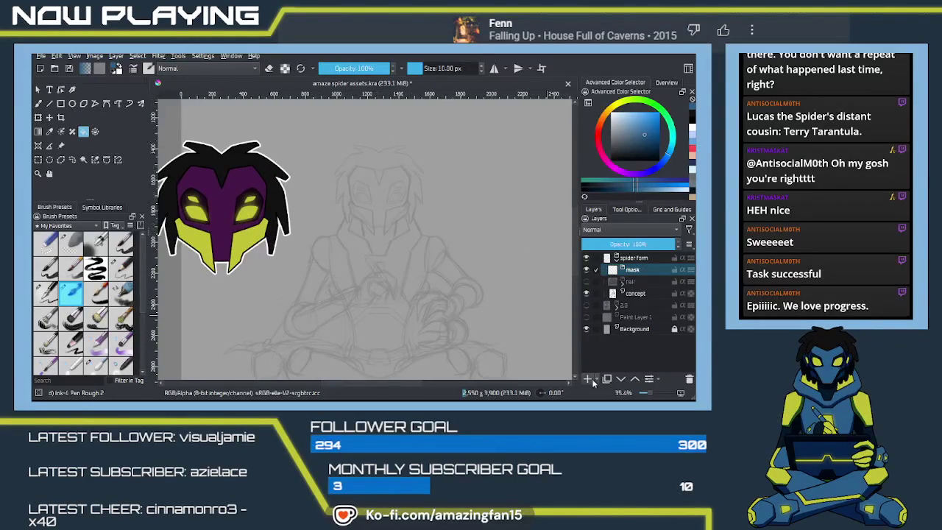
{"action": "key", "text": "Insert"}
{"action": "double_click", "coordinate": [627, 281]}
{"action": "type", "text": "linework"}
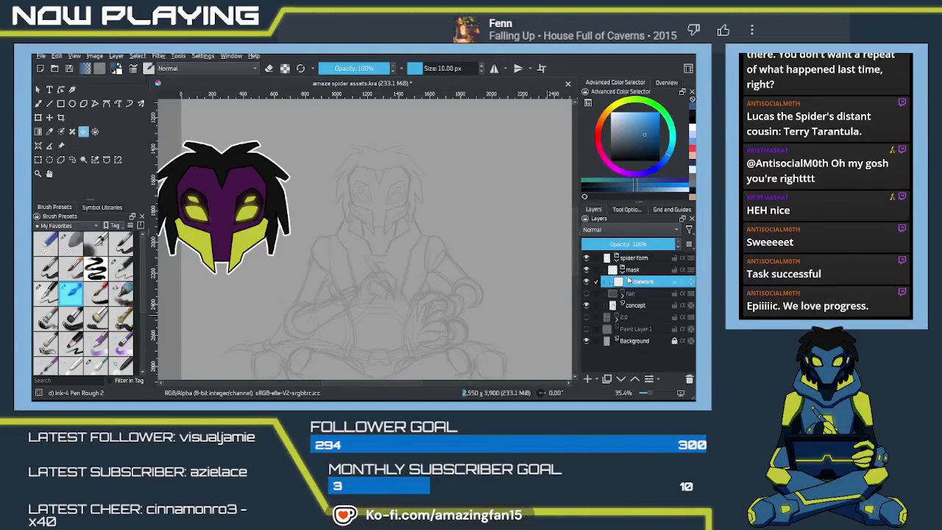
{"action": "key", "text": "Return"}
{"action": "mouse_move", "coordinate": [458, 237]}
{"action": "left_mouse_down"}
{"action": "mouse_move", "coordinate": [424, 273]}
{"action": "mouse_move", "coordinate": [416, 266]}
{"action": "left_mouse_up"}
Enable Multibrush vertical mirroring and reset the drawing colour to black
{"action": "scroll", "coordinate": [395, 287], "scroll_direction": "up", "scroll_amount": 1}
{"action": "scroll", "coordinate": [406, 294], "scroll_direction": "up", "scroll_amount": 1}
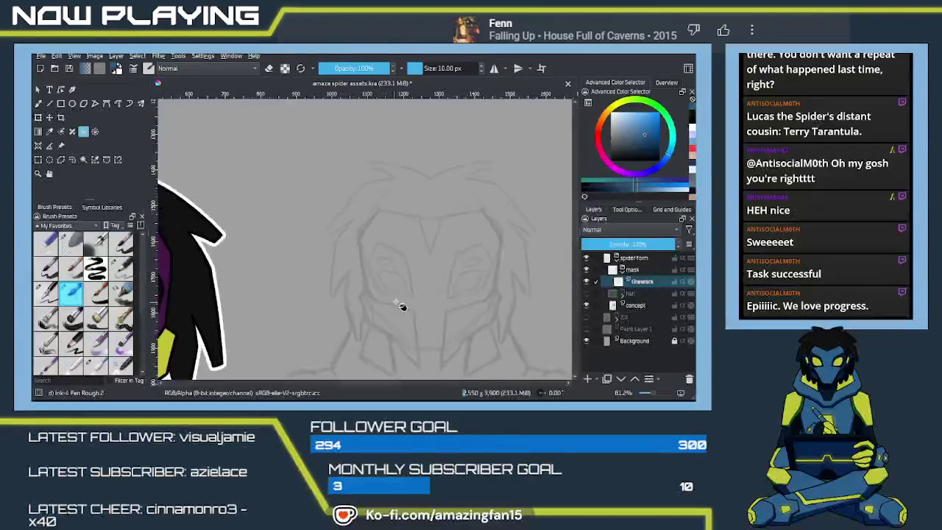
{"action": "scroll", "coordinate": [400, 307], "scroll_direction": "up", "scroll_amount": 1}
{"action": "key", "text": "q"}
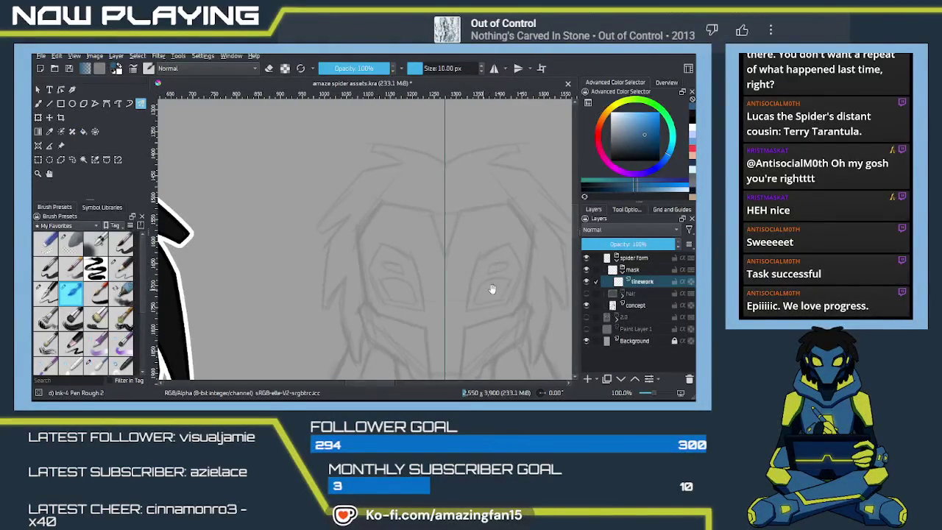
{"action": "left_click_drag", "start_coordinate": [518, 301], "coordinate": [427, 302]}
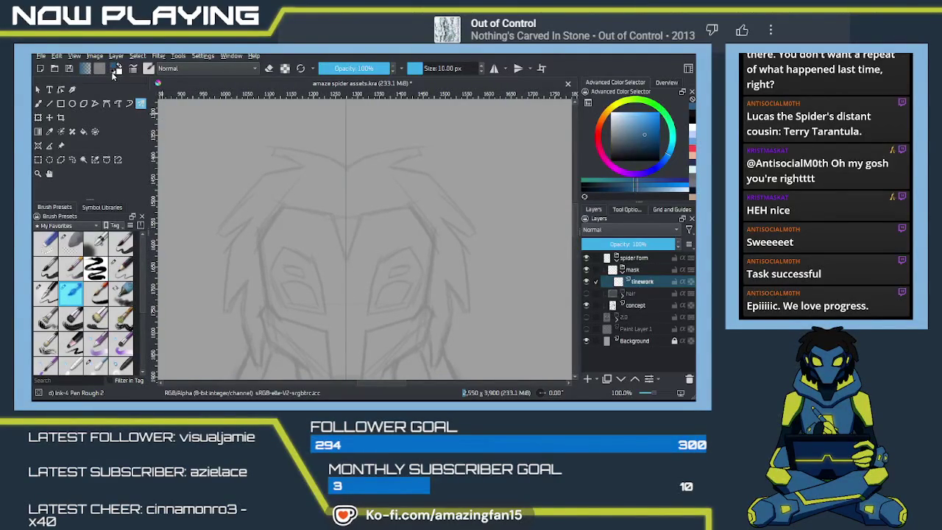
{"action": "left_click", "coordinate": [115, 70]}
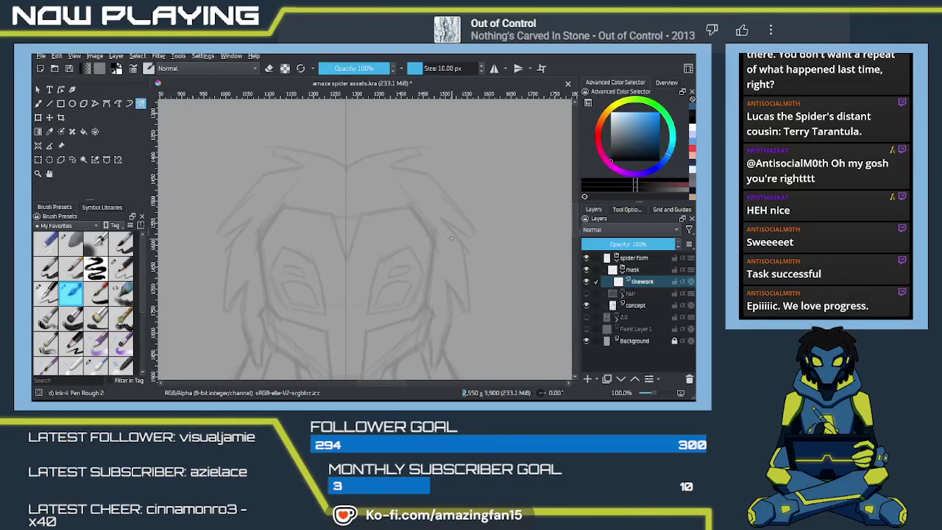
{"action": "scroll", "coordinate": [435, 250], "scroll_direction": "up", "scroll_amount": 2}
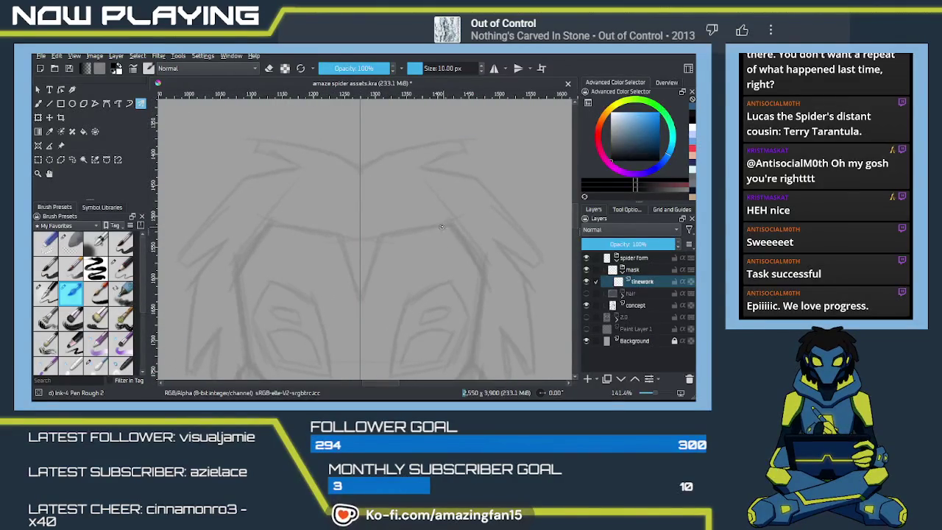
Draw a mirrored black V-shaped brow line meeting at the mask's centre
{"action": "left_click_drag", "start_coordinate": [452, 226], "coordinate": [373, 238]}
{"action": "key", "text": "ctrl+z"}
{"action": "mouse_move", "coordinate": [452, 225]}
{"action": "left_mouse_down"}
{"action": "mouse_move", "coordinate": [381, 239]}
{"action": "mouse_move", "coordinate": [358, 311]}
{"action": "left_mouse_up"}
{"action": "key", "text": "ctrl+z"}
{"action": "left_click_drag", "start_coordinate": [380, 238], "coordinate": [358, 311]}
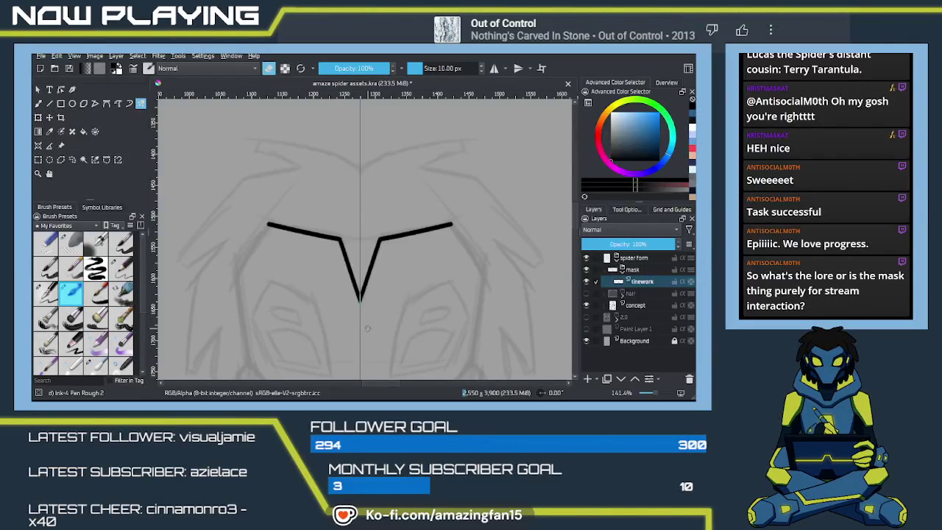
{"action": "scroll", "coordinate": [368, 328], "scroll_direction": "down", "scroll_amount": 2}
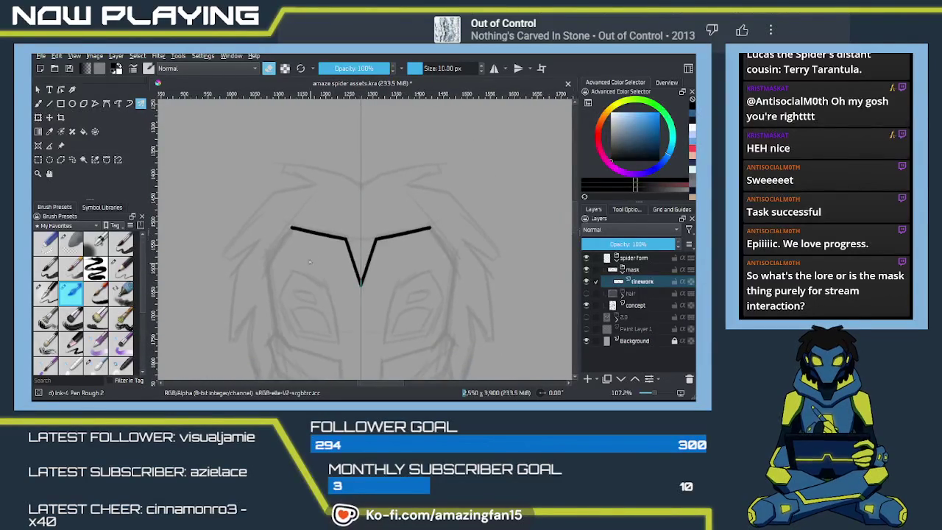
{"action": "scroll", "coordinate": [310, 262], "scroll_direction": "down", "scroll_amount": 2}
{"action": "scroll", "coordinate": [345, 288], "scroll_direction": "down", "scroll_amount": 1}
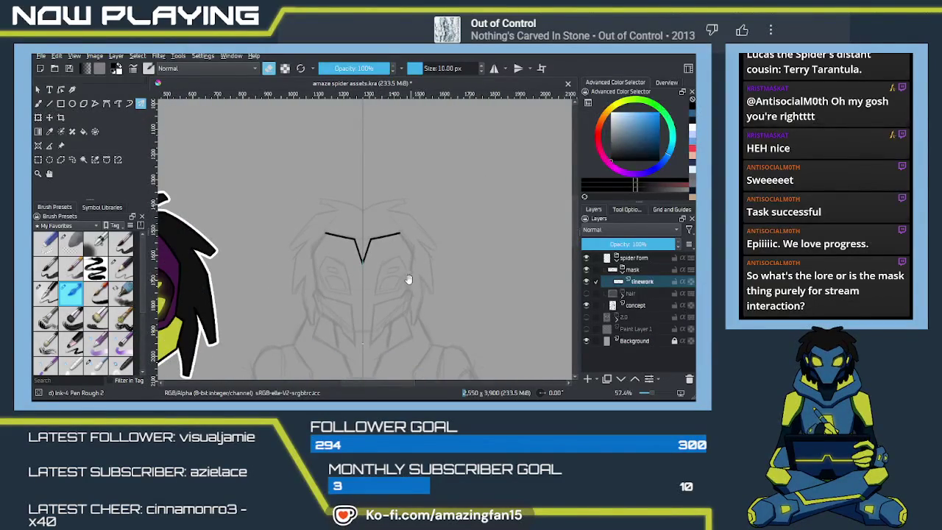
{"action": "left_click_drag", "start_coordinate": [408, 280], "coordinate": [460, 256]}
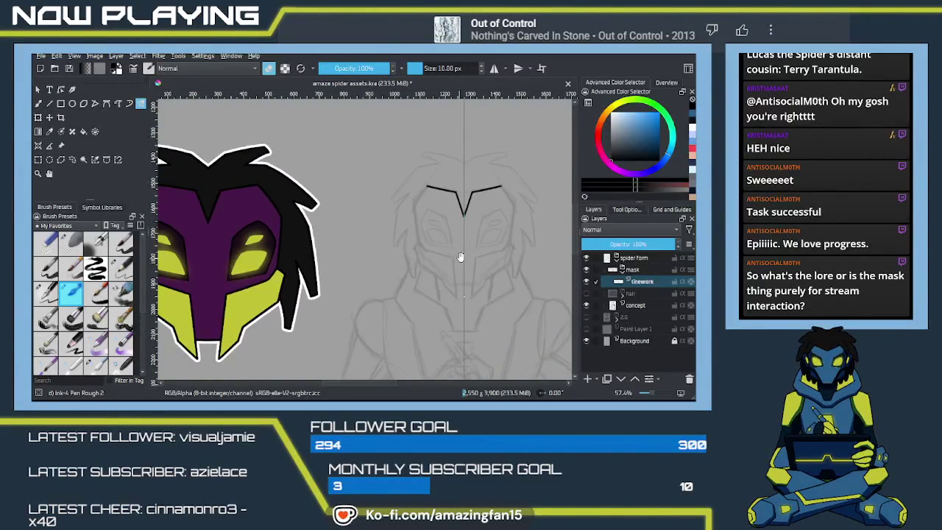
{"action": "mouse_move", "coordinate": [477, 251]}
{"action": "left_mouse_down"}
{"action": "mouse_move", "coordinate": [418, 261]}
{"action": "mouse_move", "coordinate": [442, 264]}
{"action": "left_mouse_up"}
{"action": "scroll", "coordinate": [424, 264], "scroll_direction": "down", "scroll_amount": 1}
{"action": "scroll", "coordinate": [335, 232], "scroll_direction": "down", "scroll_amount": 2}
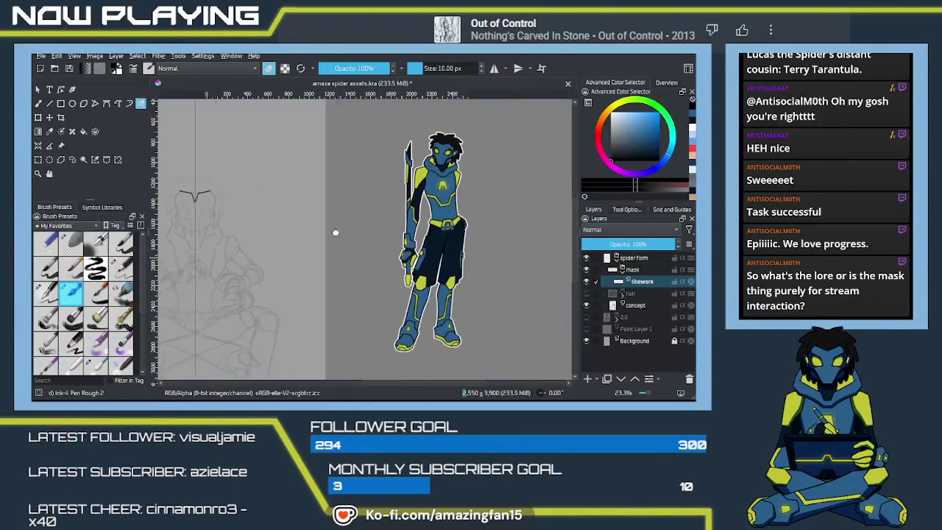
{"action": "left_click_drag", "start_coordinate": [335, 232], "coordinate": [379, 255]}
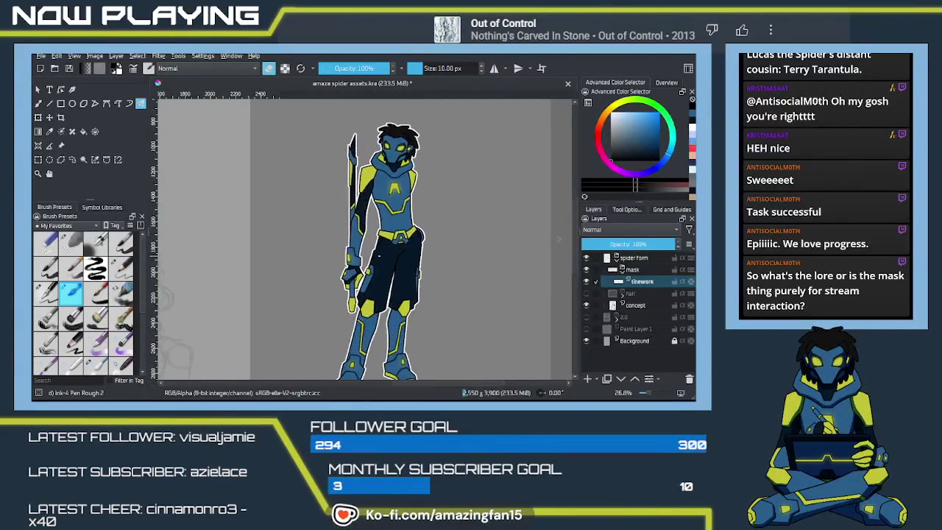
{"action": "scroll", "coordinate": [382, 257], "scroll_direction": "up", "scroll_amount": 1}
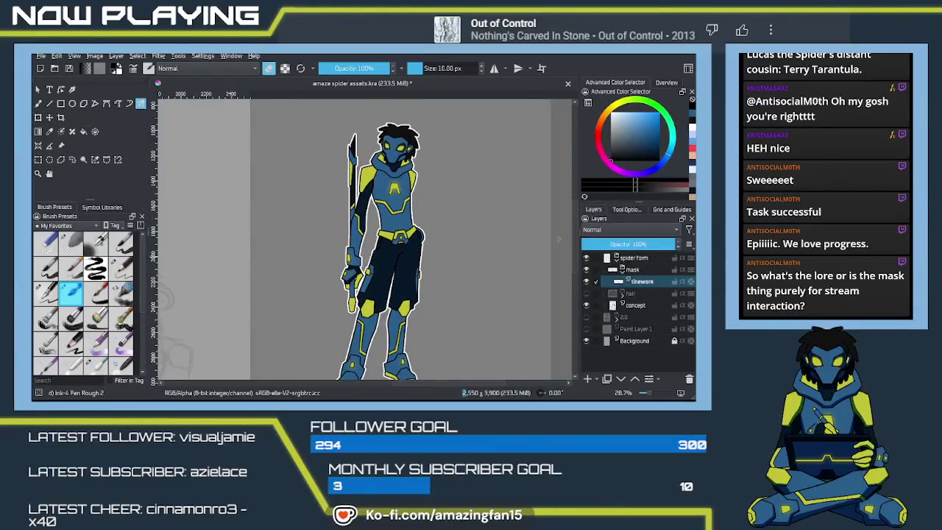
{"action": "left_click_drag", "start_coordinate": [397, 274], "coordinate": [378, 263]}
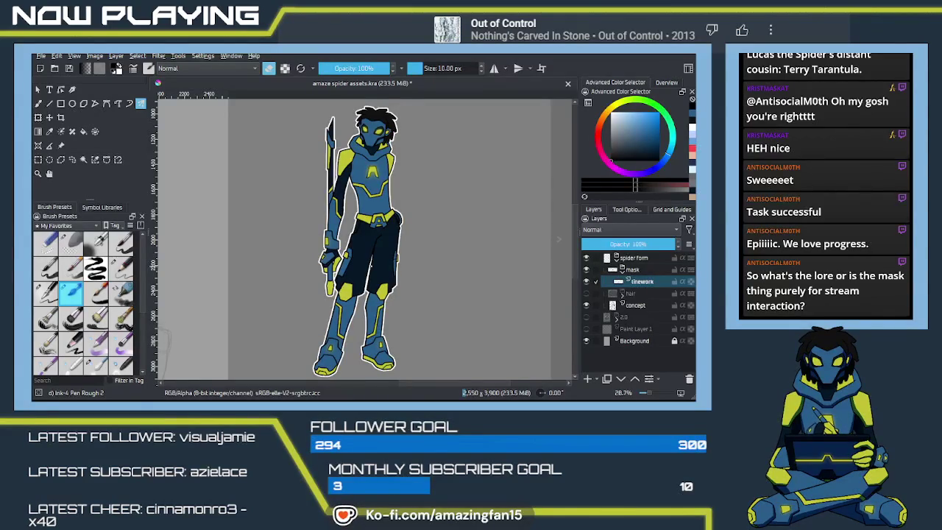
{"action": "mouse_move", "coordinate": [353, 251]}
{"action": "left_mouse_down"}
{"action": "mouse_move", "coordinate": [418, 253]}
{"action": "mouse_move", "coordinate": [438, 243]}
{"action": "mouse_move", "coordinate": [451, 256]}
{"action": "mouse_move", "coordinate": [444, 267]}
{"action": "left_mouse_up"}
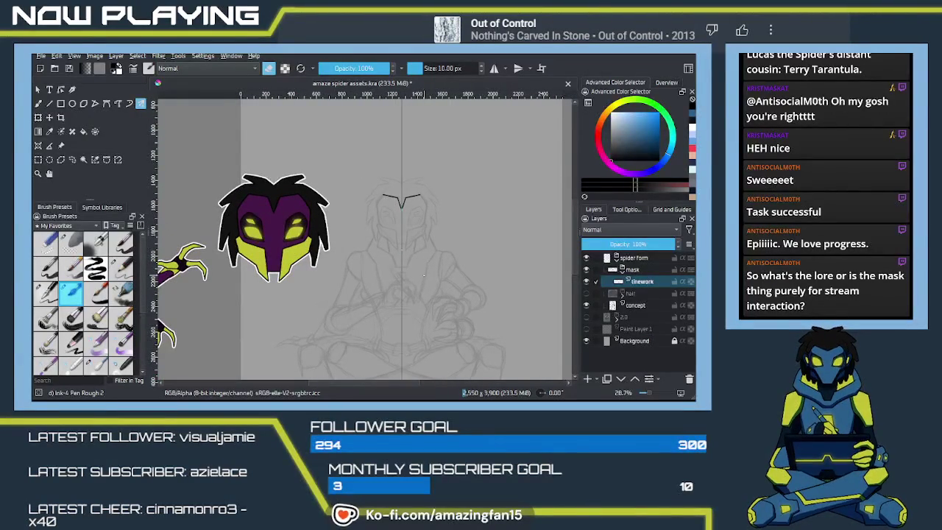
{"action": "mouse_move", "coordinate": [437, 257]}
{"action": "left_mouse_down"}
{"action": "mouse_move", "coordinate": [473, 258]}
{"action": "mouse_move", "coordinate": [445, 278]}
{"action": "mouse_move", "coordinate": [338, 269]}
{"action": "left_mouse_up"}
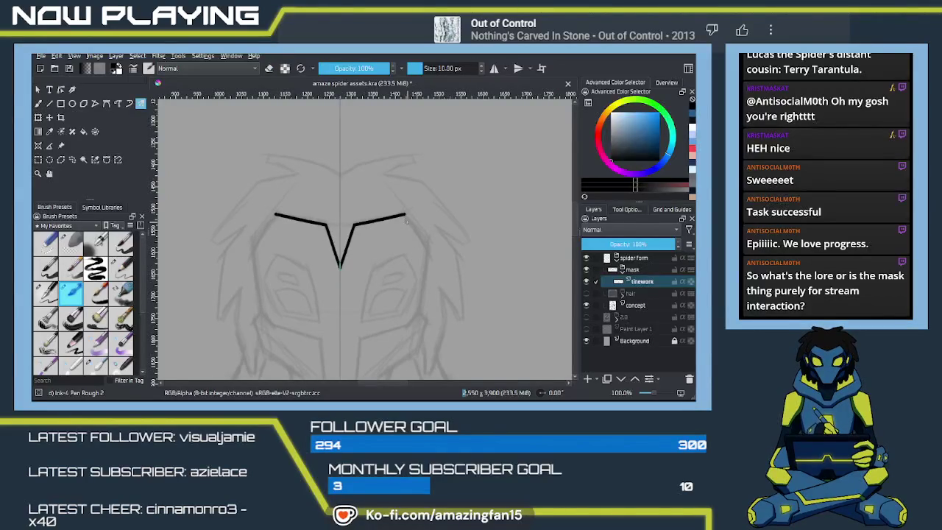
Draw mirrored black side lines from the V's ends down past the eyes, retrying until satisfied
{"action": "left_click_drag", "start_coordinate": [404, 215], "coordinate": [433, 264]}
{"action": "key", "text": "ctrl+z"}
{"action": "mouse_move", "coordinate": [404, 217]}
{"action": "left_mouse_down"}
{"action": "mouse_move", "coordinate": [430, 258]}
{"action": "mouse_move", "coordinate": [427, 242]}
{"action": "mouse_move", "coordinate": [421, 276]}
{"action": "left_mouse_up"}
{"action": "key", "text": "ctrl+z"}
{"action": "left_click_drag", "start_coordinate": [432, 212], "coordinate": [421, 278]}
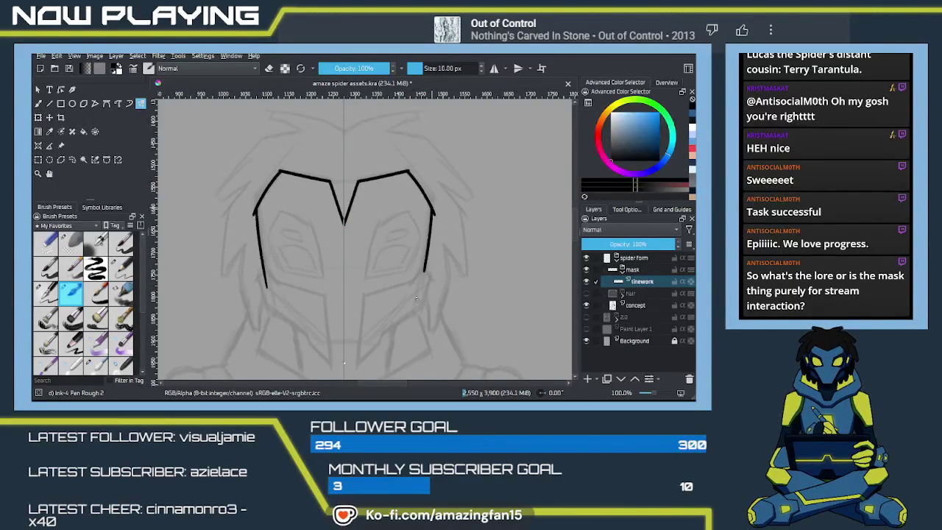
{"action": "key", "text": "ctrl+z"}
{"action": "left_click_drag", "start_coordinate": [433, 211], "coordinate": [421, 279]}
{"action": "key", "text": "ctrl+z"}
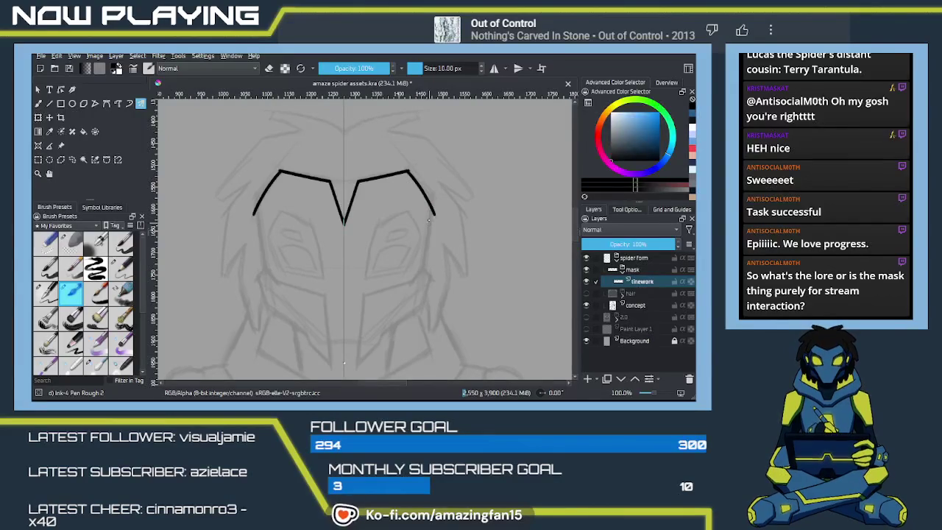
{"action": "mouse_move", "coordinate": [432, 211]}
{"action": "left_mouse_down"}
{"action": "mouse_move", "coordinate": [421, 281]}
{"action": "mouse_move", "coordinate": [478, 263]}
{"action": "mouse_move", "coordinate": [426, 270]}
{"action": "left_mouse_up"}
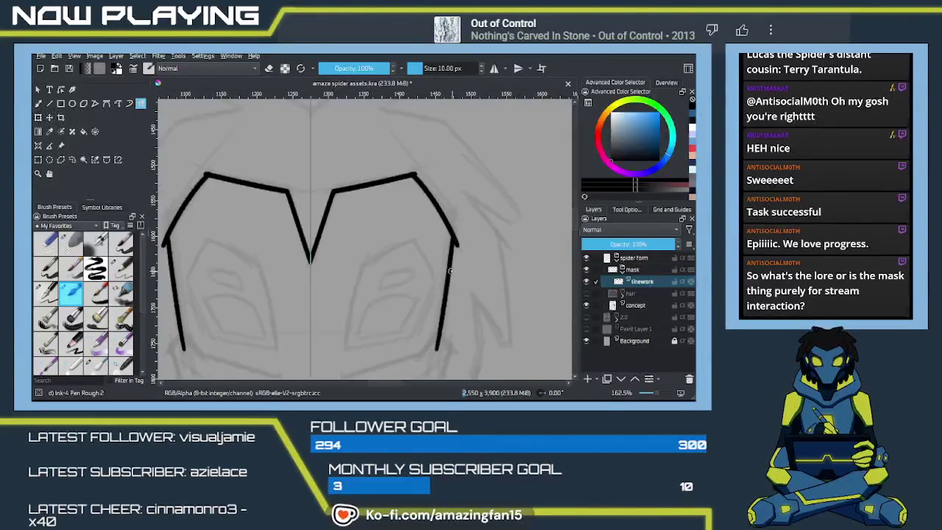
Trim the bottom ends of both side lines in eraser mode, then return to drawing
{"action": "key", "text": "e"}
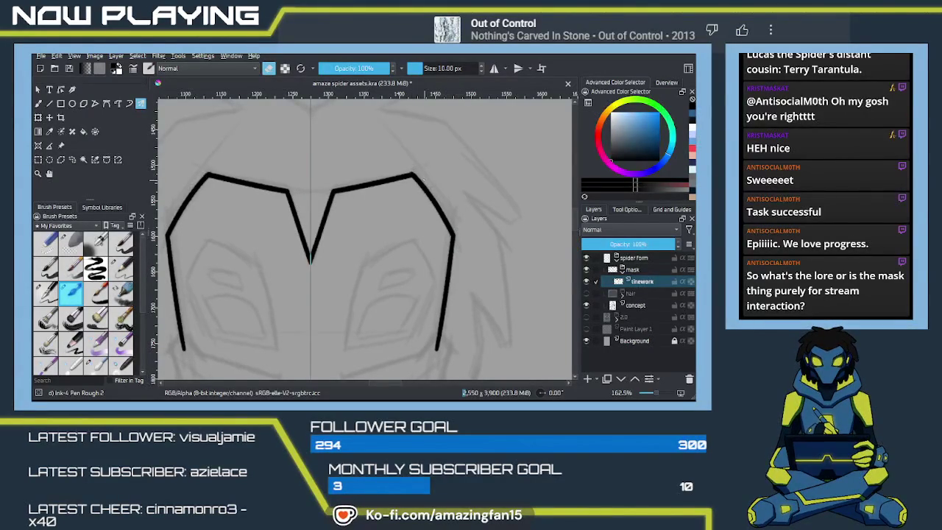
{"action": "scroll", "coordinate": [442, 221], "scroll_direction": "down", "scroll_amount": 3}
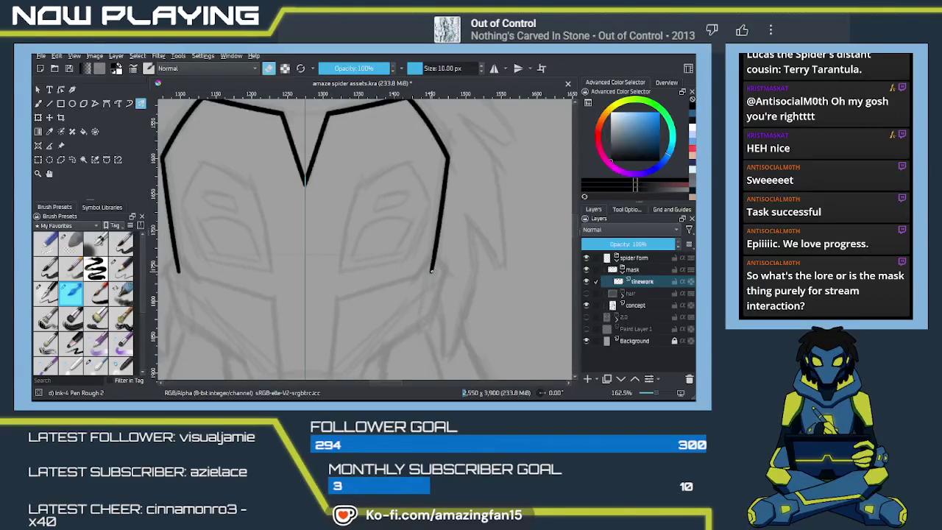
{"action": "key", "text": "ctrl+z"}
{"action": "key", "text": "ctrl+z"}
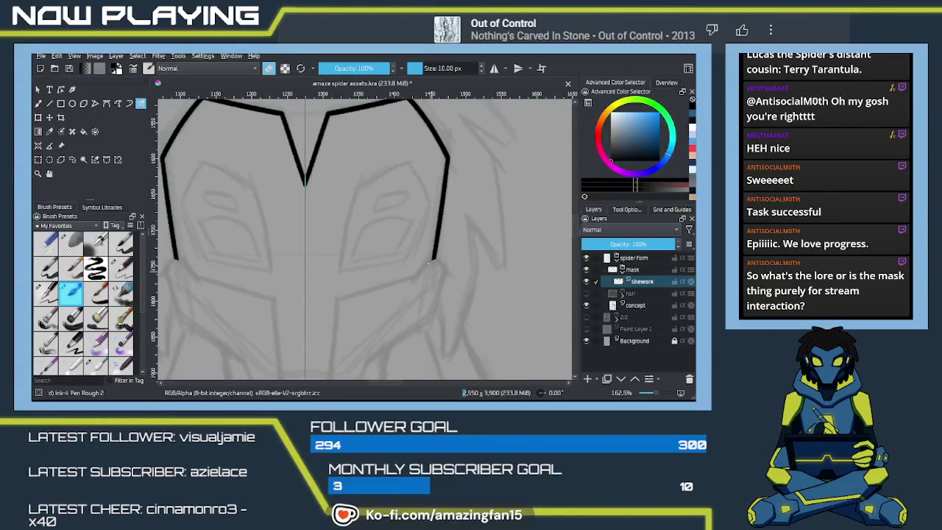
{"action": "key", "text": "e"}
Add mirrored lower lines angling inward from the side-line ends toward the chin
{"action": "mouse_move", "coordinate": [430, 259]}
{"action": "left_mouse_down"}
{"action": "mouse_move", "coordinate": [418, 274]}
{"action": "mouse_move", "coordinate": [326, 302]}
{"action": "left_mouse_up"}
{"action": "key", "text": "ctrl+z"}
{"action": "key", "text": "ctrl+z"}
{"action": "left_click_drag", "start_coordinate": [418, 274], "coordinate": [326, 302]}
{"action": "key", "text": "ctrl+z"}
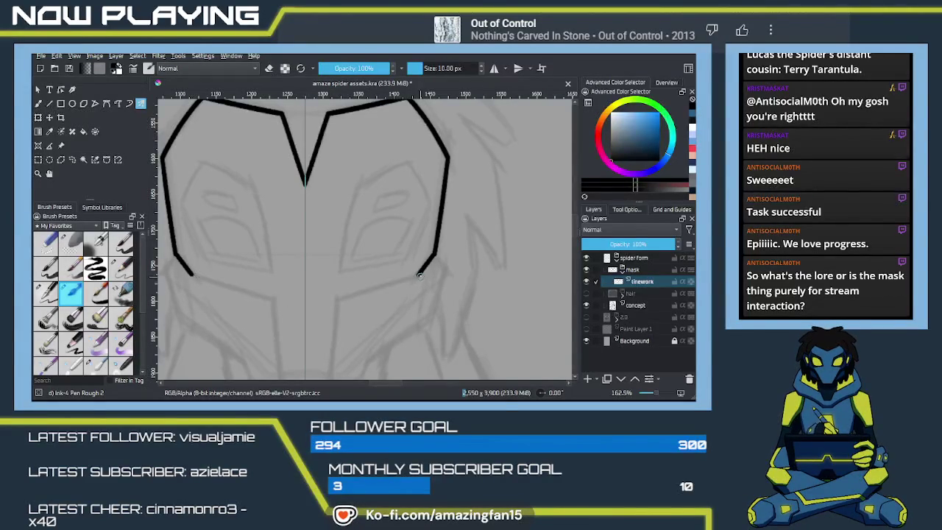
{"action": "left_click_drag", "start_coordinate": [418, 274], "coordinate": [328, 301]}
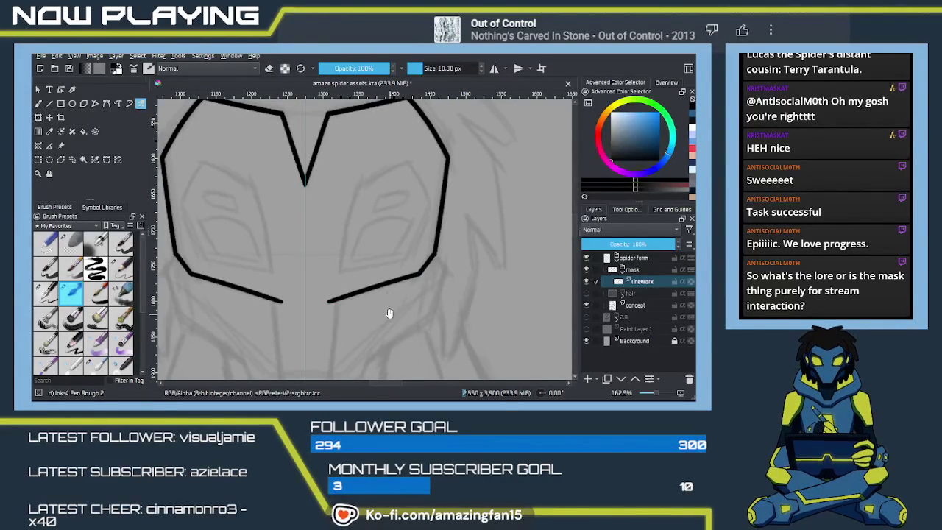
Draw tapering mirrored vertical strokes from the inner line ends toward the chin, redoing them repeatedly
{"action": "scroll", "coordinate": [385, 238], "scroll_direction": "down", "scroll_amount": 5}
{"action": "left_click_drag", "start_coordinate": [376, 199], "coordinate": [366, 322]}
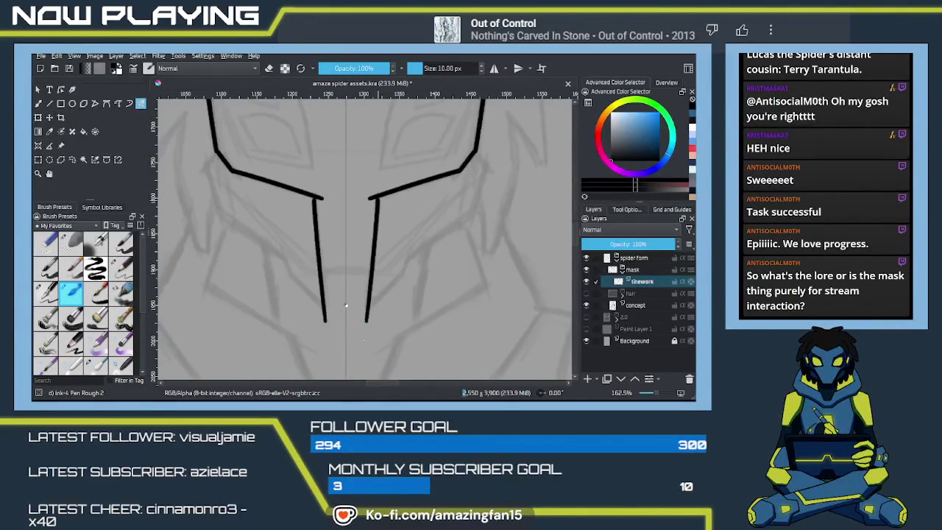
{"action": "key", "text": "ctrl+z"}
{"action": "left_click_drag", "start_coordinate": [376, 197], "coordinate": [366, 339]}
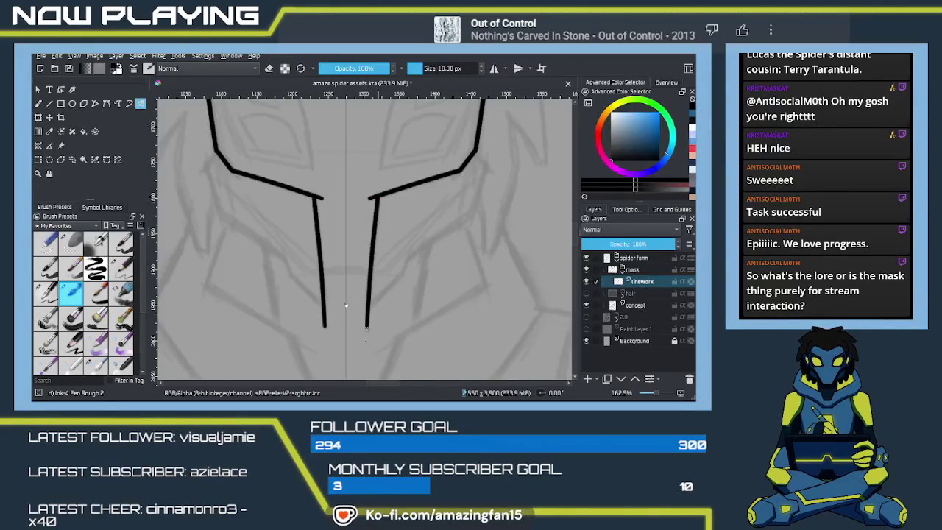
{"action": "key", "text": "ctrl+z"}
{"action": "left_click_drag", "start_coordinate": [377, 197], "coordinate": [361, 342]}
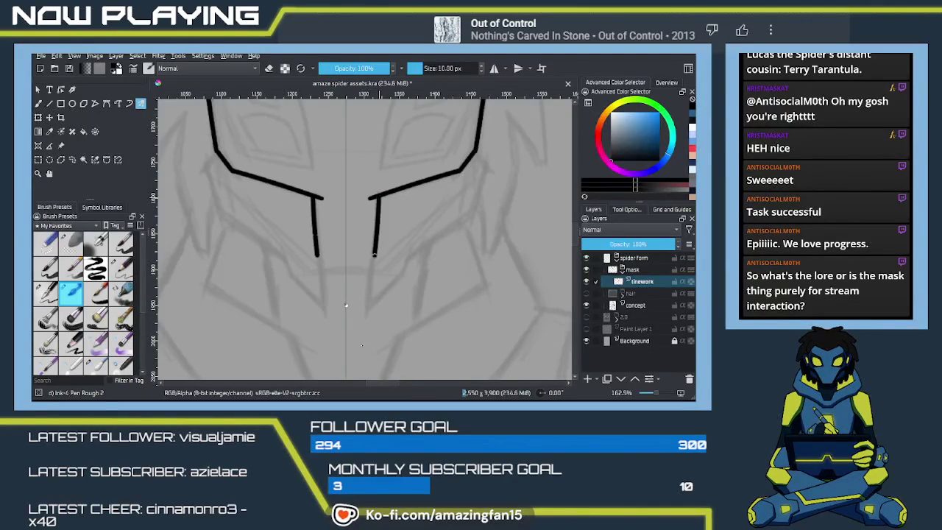
{"action": "key", "text": "ctrl+z"}
{"action": "left_click_drag", "start_coordinate": [376, 197], "coordinate": [370, 324]}
{"action": "key", "text": "ctrl+z"}
{"action": "left_click_drag", "start_coordinate": [375, 197], "coordinate": [367, 322]}
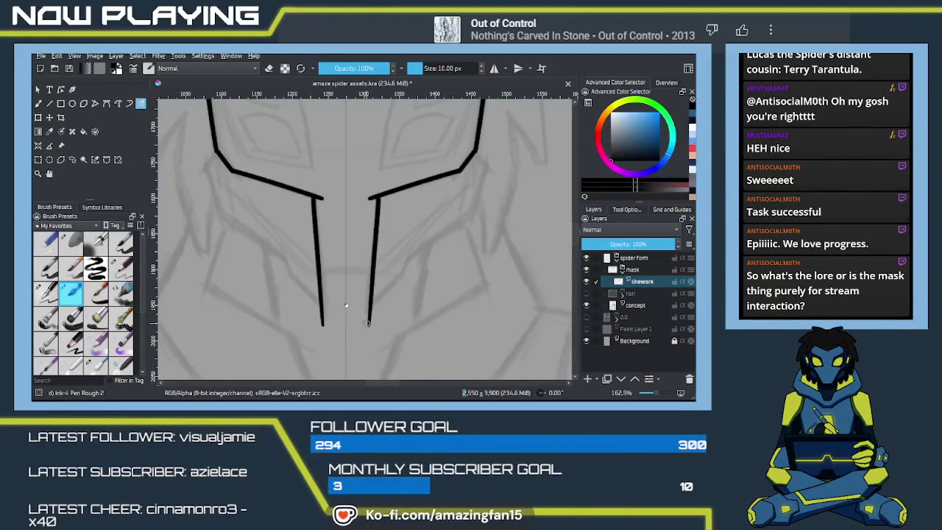
{"action": "key", "text": "ctrl+z"}
{"action": "left_click_drag", "start_coordinate": [375, 197], "coordinate": [364, 306]}
{"action": "key", "text": "ctrl+z"}
{"action": "left_click_drag", "start_coordinate": [378, 196], "coordinate": [363, 331]}
{"action": "key", "text": "ctrl+z"}
{"action": "left_click_drag", "start_coordinate": [377, 195], "coordinate": [365, 328]}
{"action": "key", "text": "ctrl+z"}
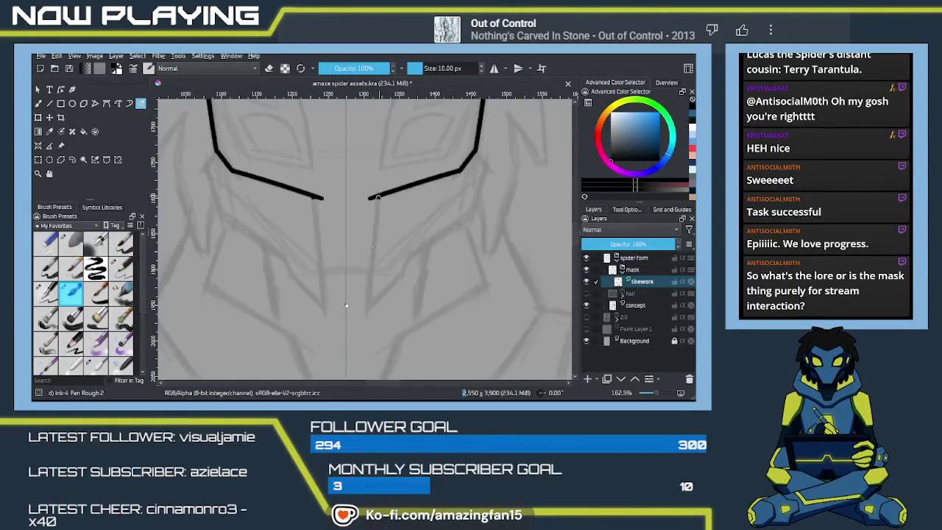
{"action": "left_click_drag", "start_coordinate": [377, 198], "coordinate": [364, 326]}
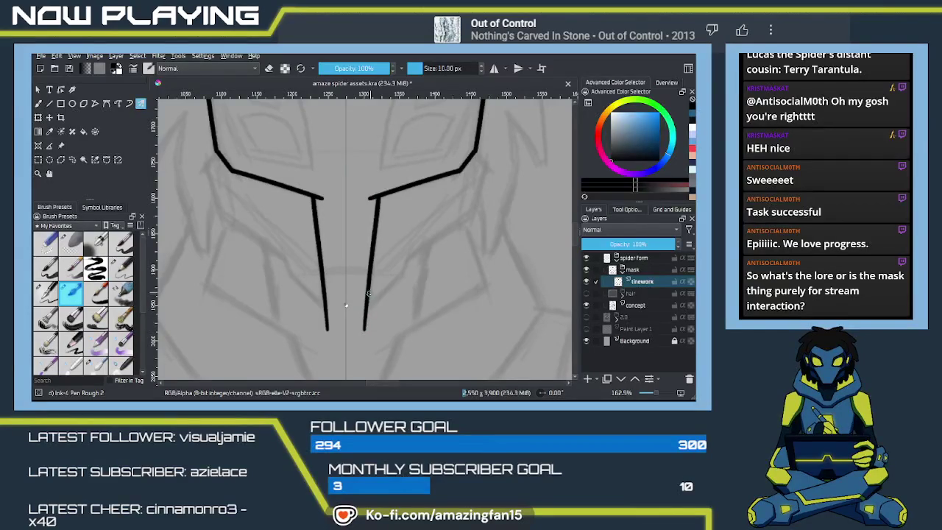